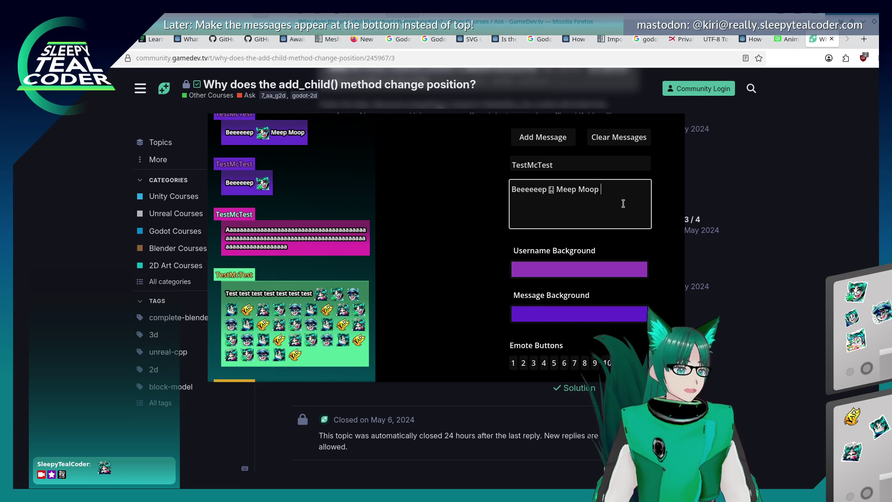
Post the current message, then add an emote and post a 'Beeeeeep Meep Moop' emote message.
{"action": "left_click", "coordinate": [589, 375]}
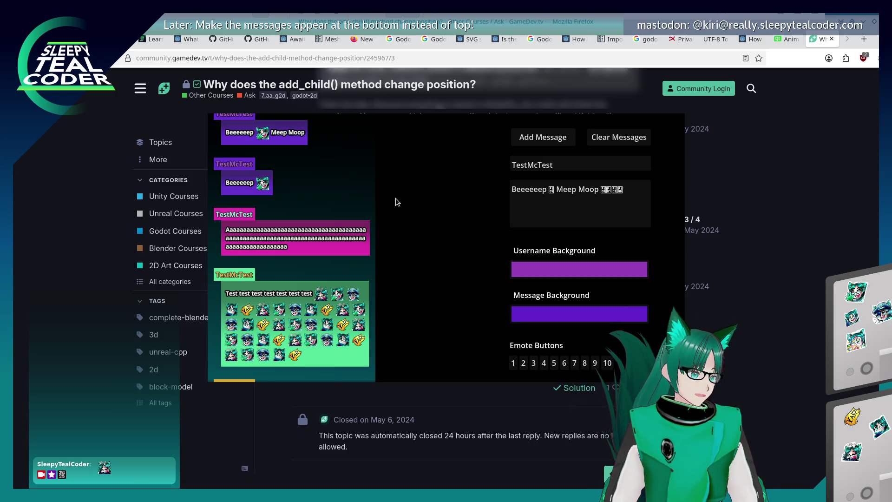
{"action": "left_click", "coordinate": [536, 139]}
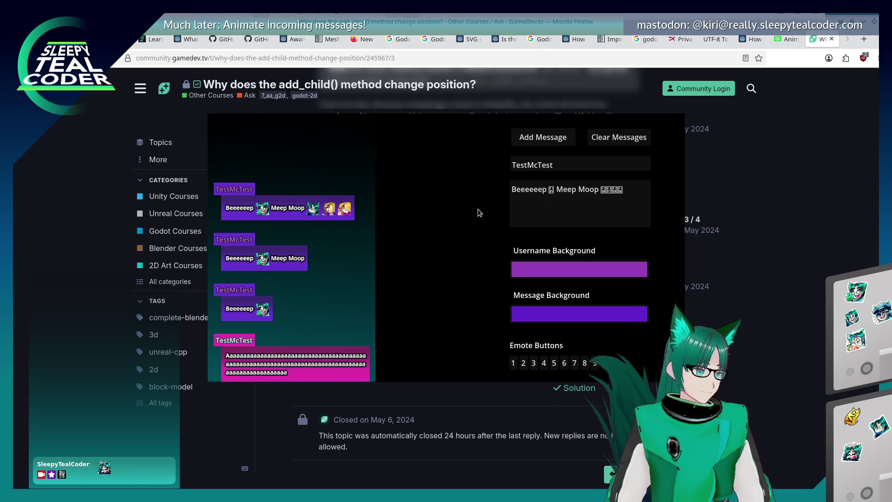
{"action": "left_click", "coordinate": [621, 198]}
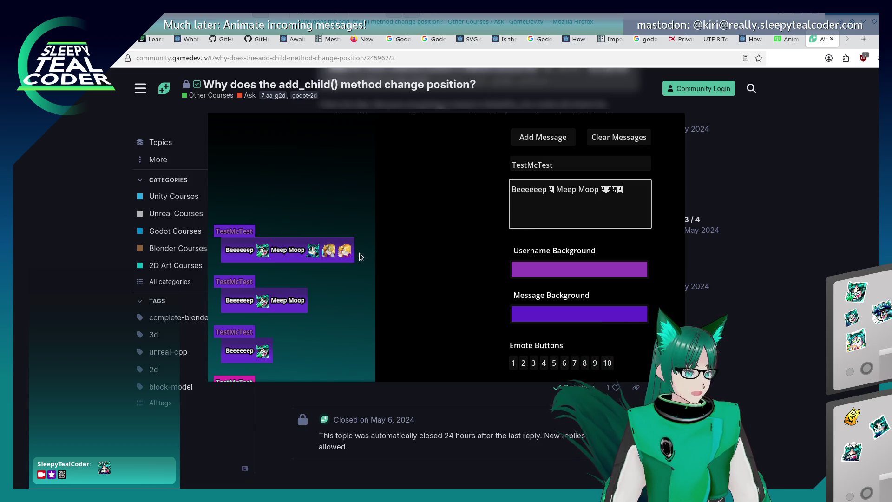
{"action": "left_click", "coordinate": [585, 362]}
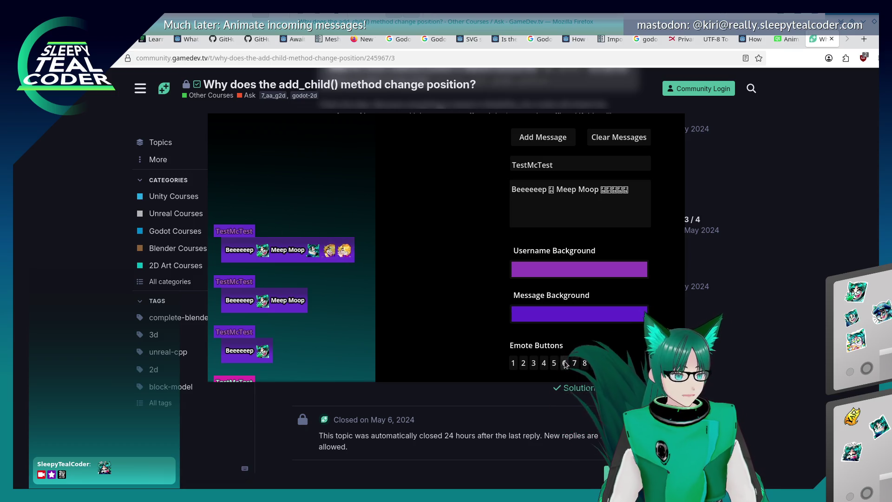
{"action": "left_click", "coordinate": [550, 146]}
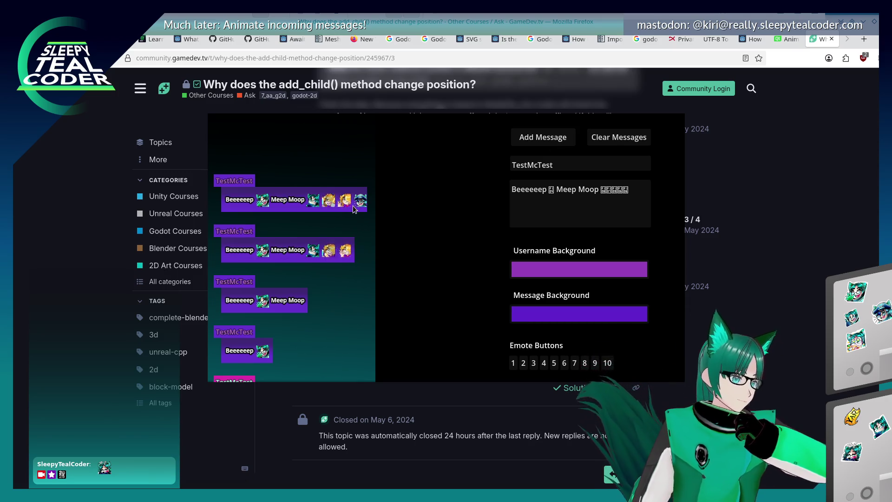
Post a longer emote message and check how the last emote wraps onto a second line.
{"action": "left_click", "coordinate": [626, 191]}
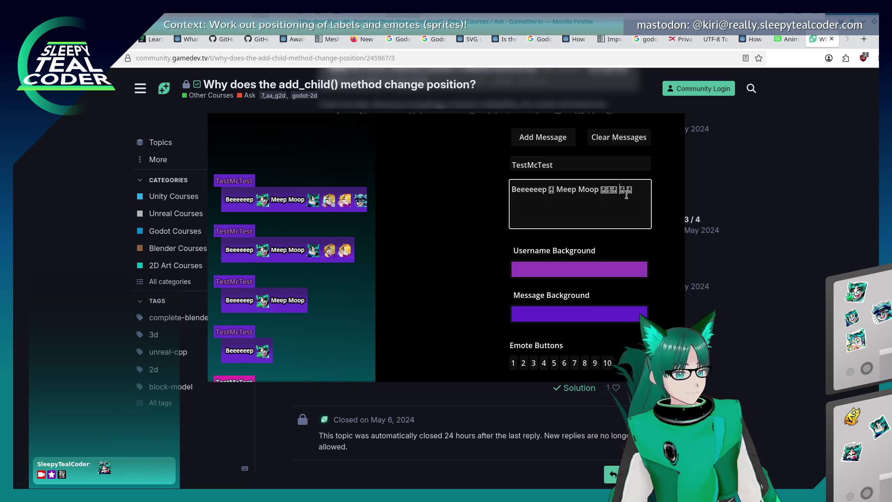
{"action": "left_click", "coordinate": [536, 141]}
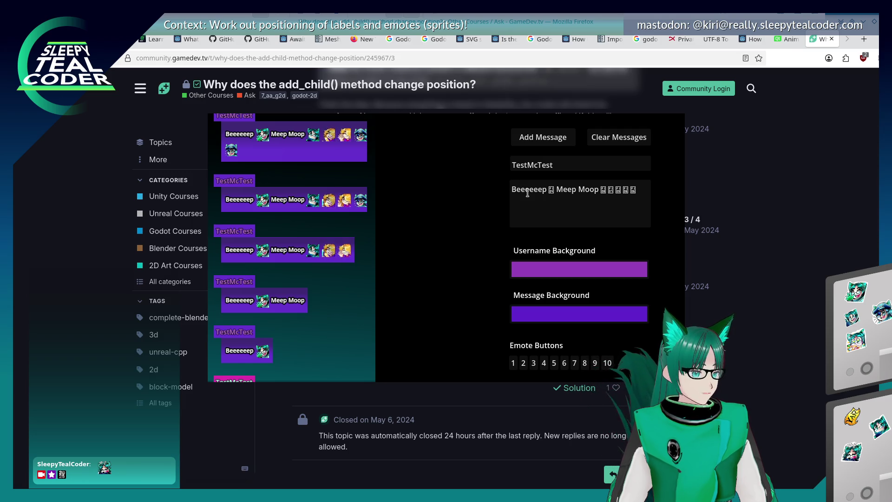
{"action": "left_click", "coordinate": [623, 202]}
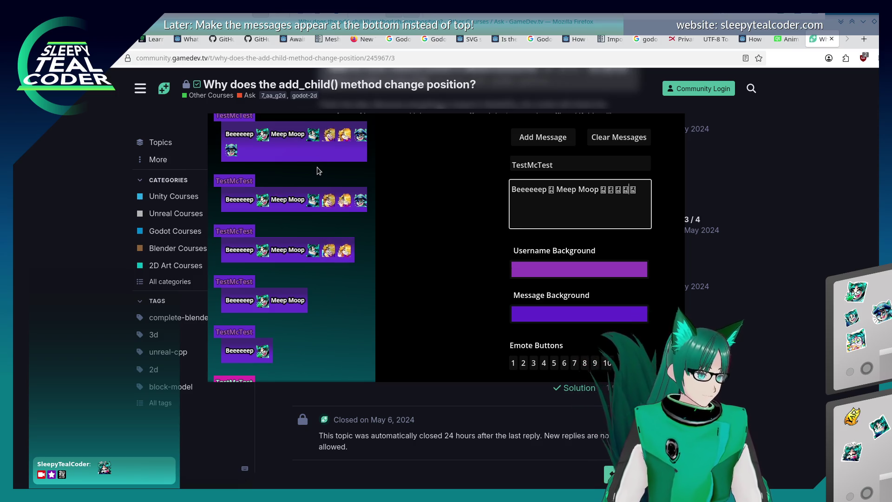
{"action": "scroll", "coordinate": [316, 166], "scroll_direction": "up", "scroll_amount": 2}
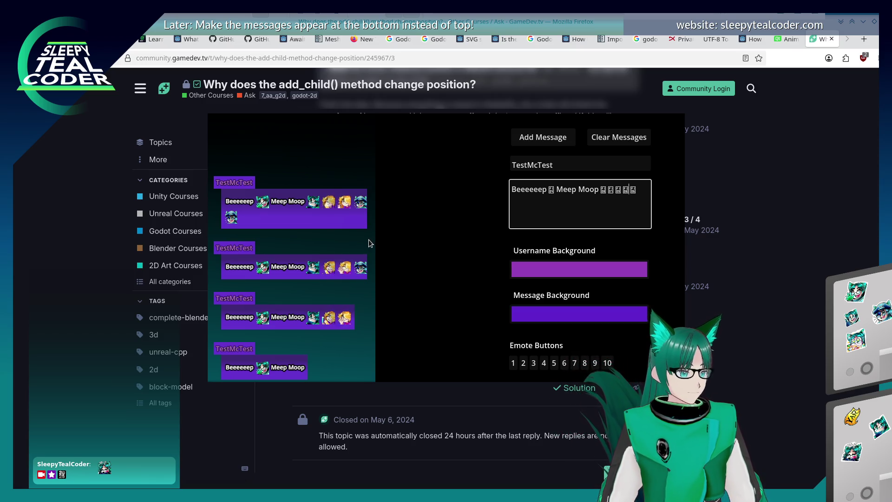
{"action": "scroll", "coordinate": [369, 241], "scroll_direction": "down", "scroll_amount": 7}
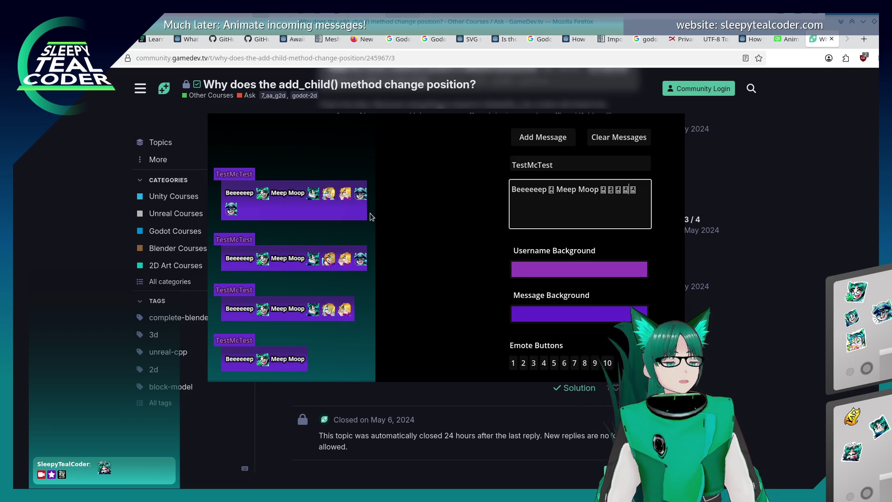
{"action": "key", "text": "alt+Tab"}
{"action": "key", "text": "Tab"}
{"action": "key", "text": "Tab"}
{"action": "key", "text": "Tab"}
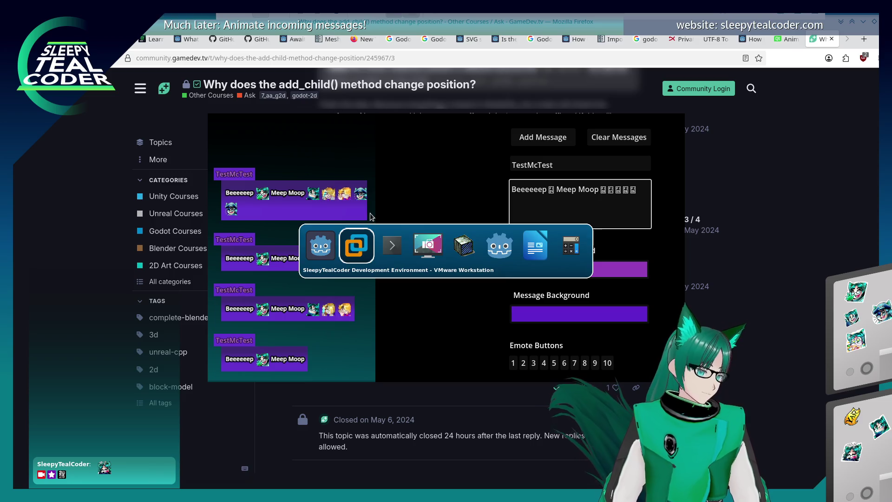
Change the line 157 condition from > 1.65 to >= 1.65 and save chat_message.gd.
{"action": "scroll", "coordinate": [519, 246], "scroll_direction": "up", "scroll_amount": 10}
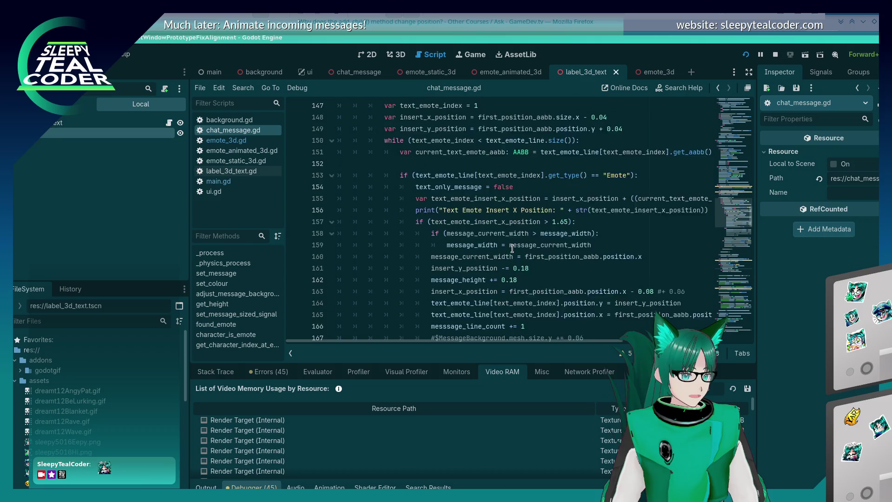
{"action": "scroll", "coordinate": [529, 199], "scroll_direction": "down", "scroll_amount": 1}
{"action": "left_click", "coordinate": [547, 187]}
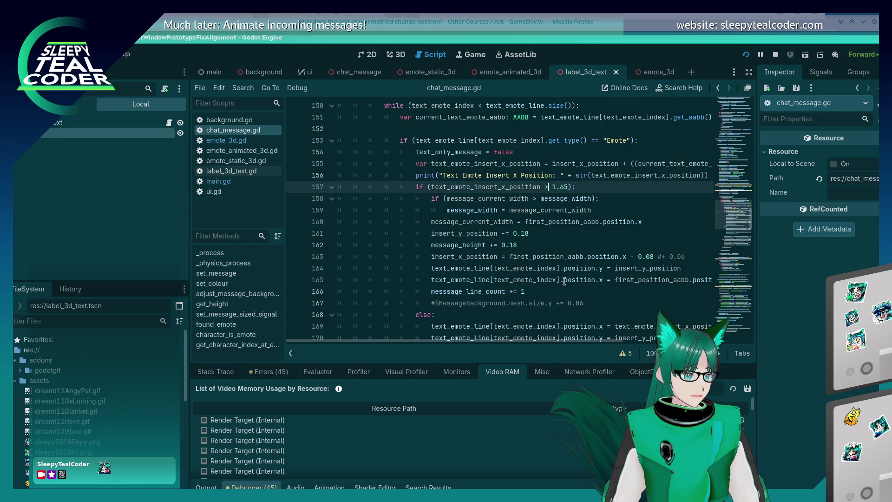
{"action": "type", "text": "="}
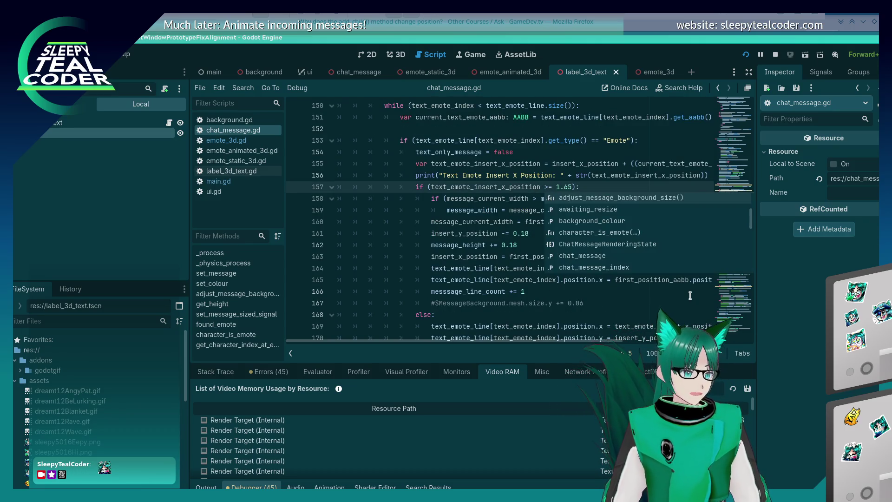
{"action": "key", "text": "ctrl+s"}
Run the project with F5 and add a message until execution stops at the line 158 breakpoint.
{"action": "left_click", "coordinate": [500, 203]}
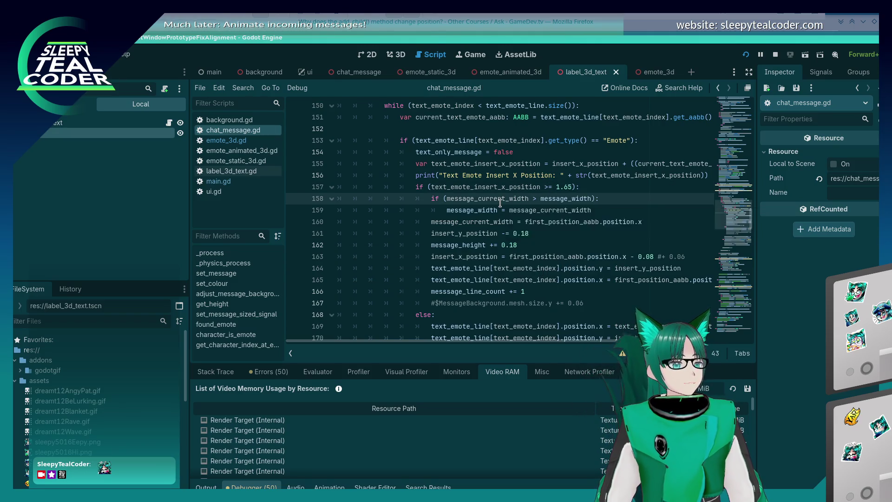
{"action": "key", "text": "F5"}
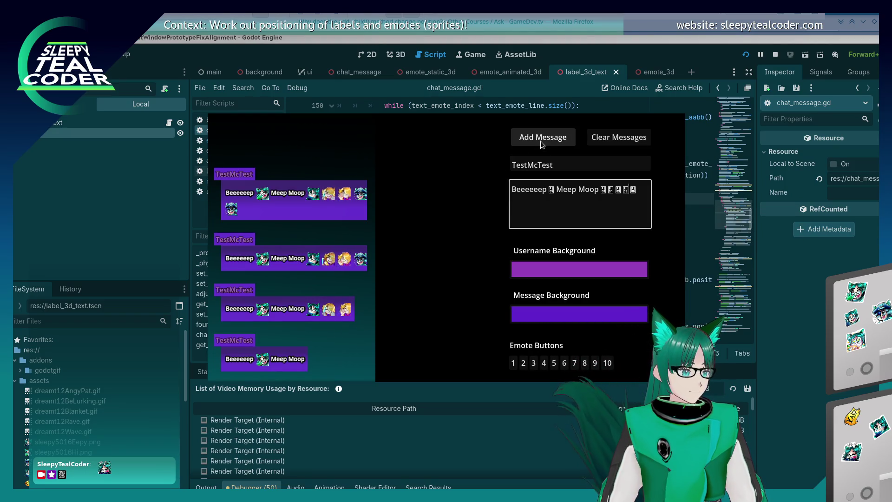
{"action": "left_click", "coordinate": [540, 141]}
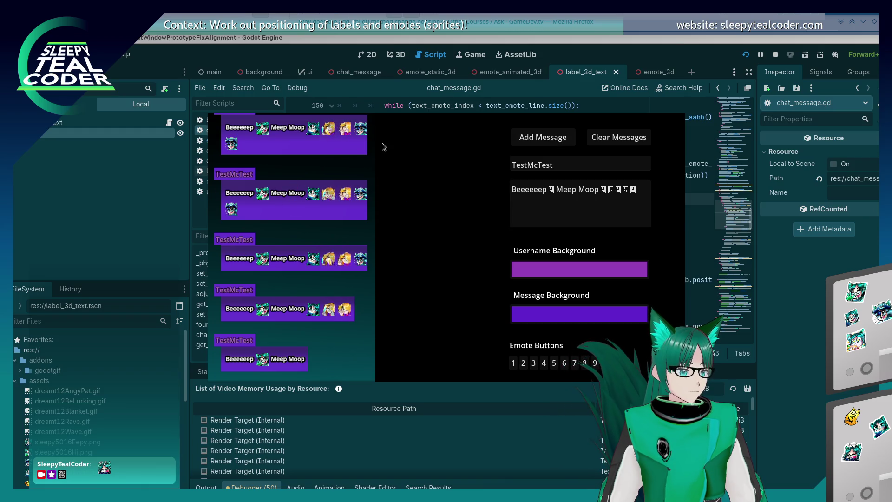
{"action": "key", "text": "F8"}
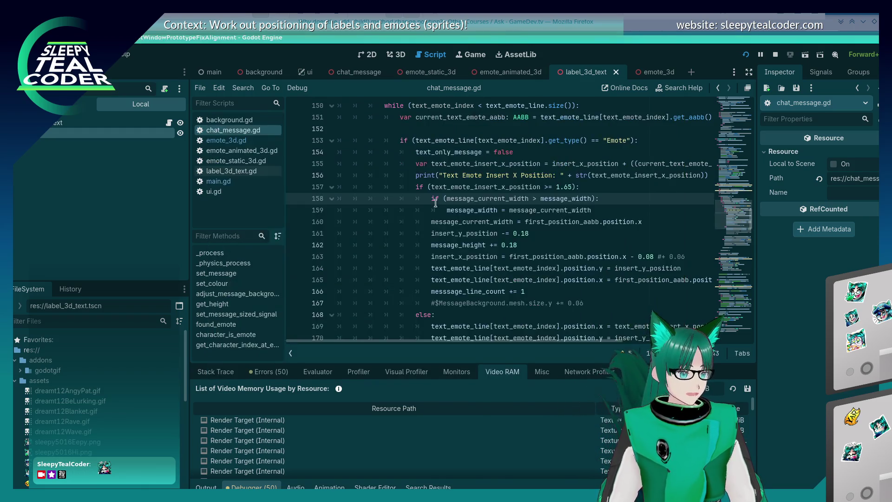
{"action": "key", "text": "F5"}
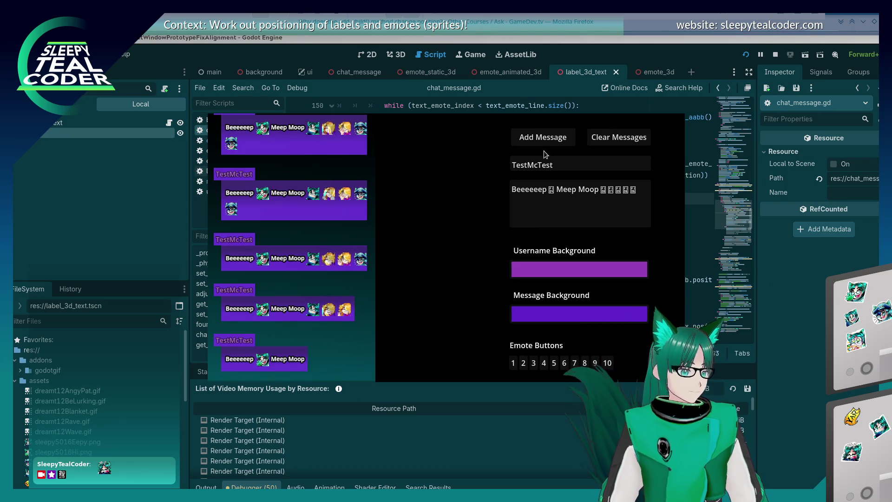
{"action": "left_click", "coordinate": [539, 141]}
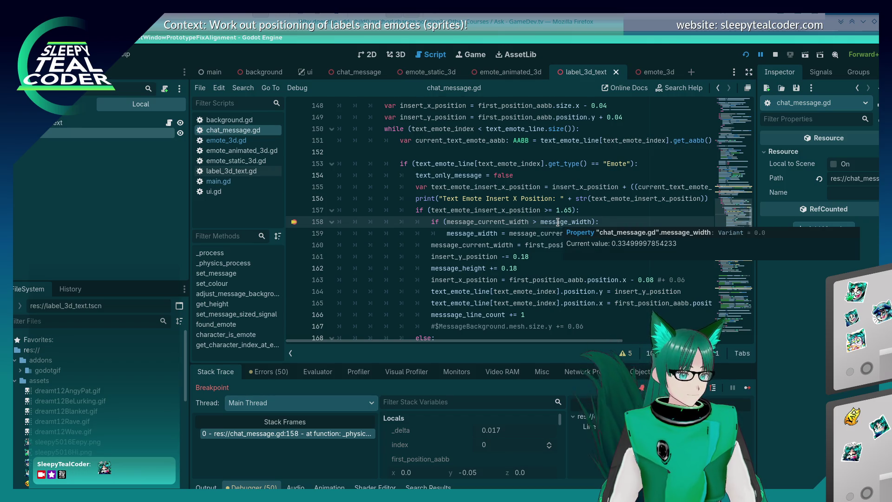
Remove the line 158 breakpoint, resume, and add a message to hit the line 157 breakpoint.
{"action": "left_click", "coordinate": [297, 222]}
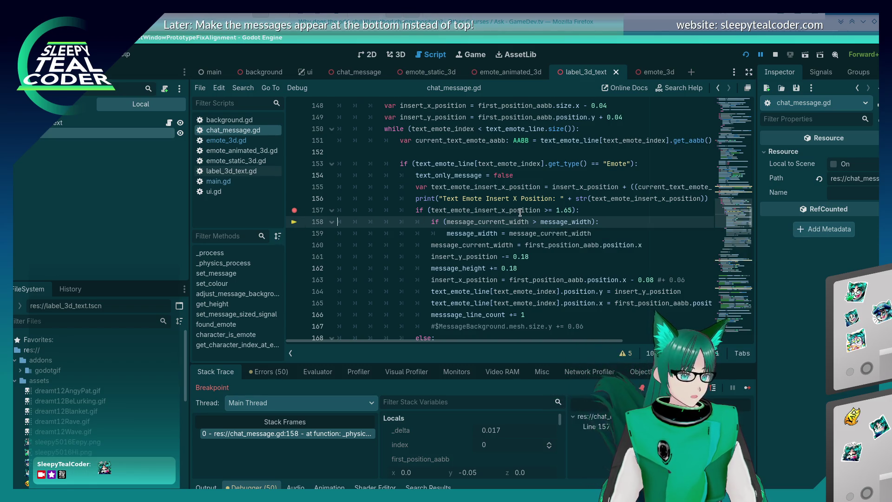
{"action": "mouse_move", "coordinate": [520, 212]}
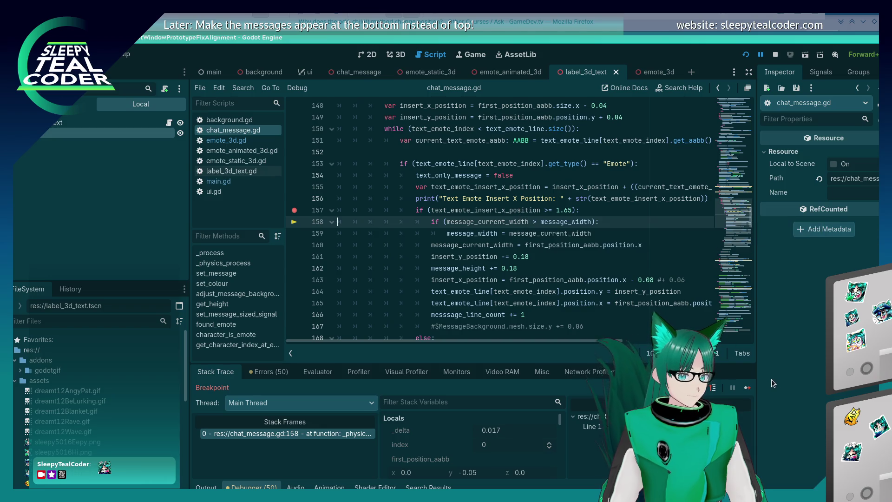
{"action": "left_click", "coordinate": [748, 387]}
{"action": "left_click", "coordinate": [529, 136]}
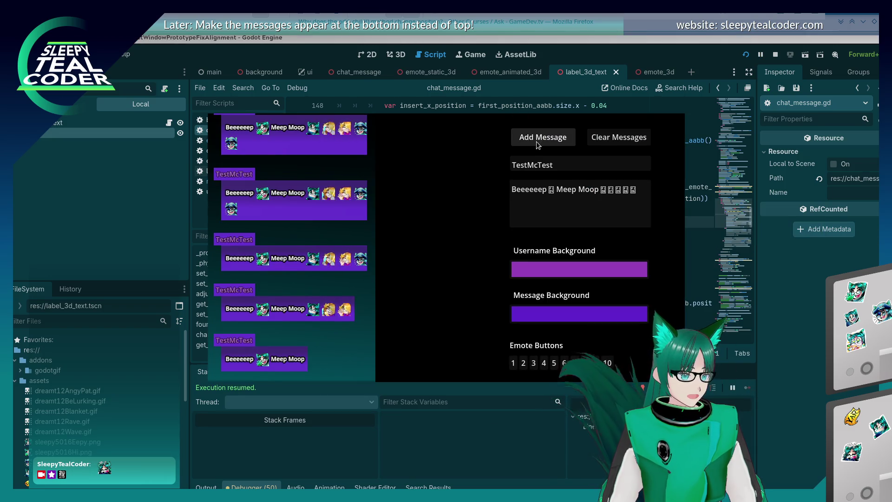
{"action": "mouse_move", "coordinate": [510, 223]}
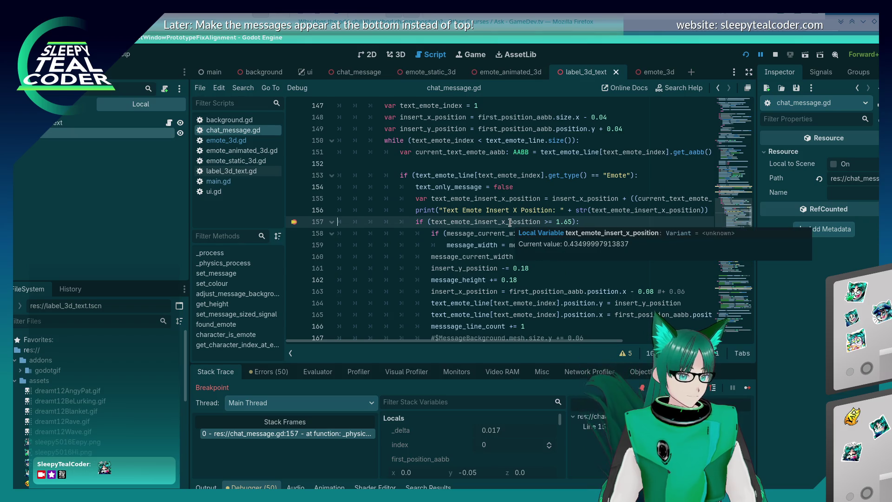
{"action": "left_click", "coordinate": [746, 385]}
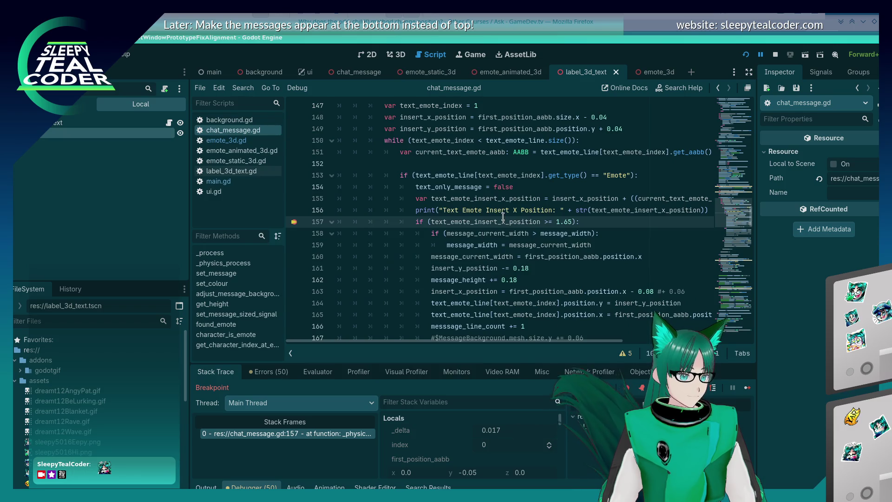
Continue through further line 157 passes, reading text_emote_insert_x_position against 1.65.
{"action": "mouse_move", "coordinate": [502, 218]}
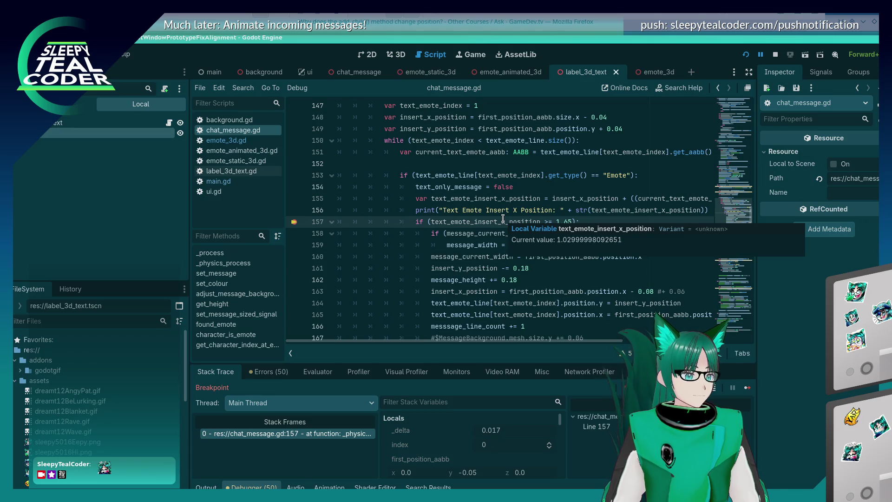
{"action": "scroll", "coordinate": [511, 453], "scroll_direction": "down", "scroll_amount": 3}
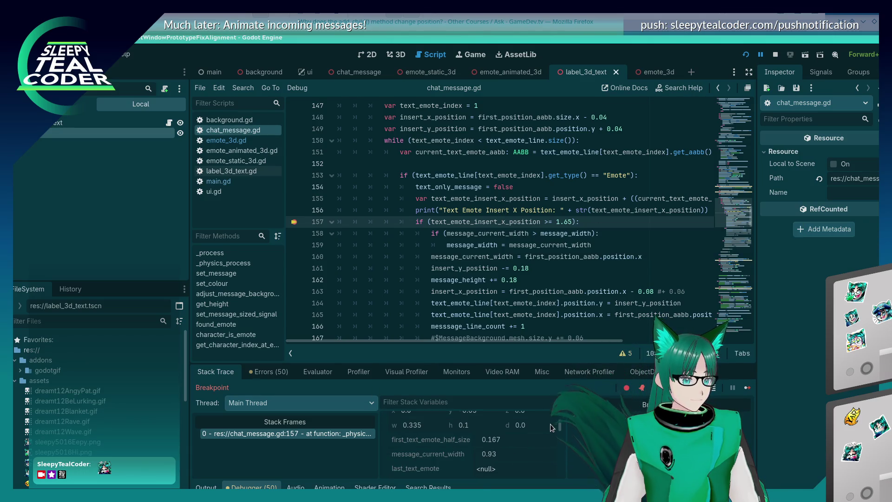
{"action": "left_click_drag", "start_coordinate": [562, 435], "coordinate": [564, 468]}
{"action": "scroll", "coordinate": [564, 468], "scroll_direction": "up", "scroll_amount": 5}
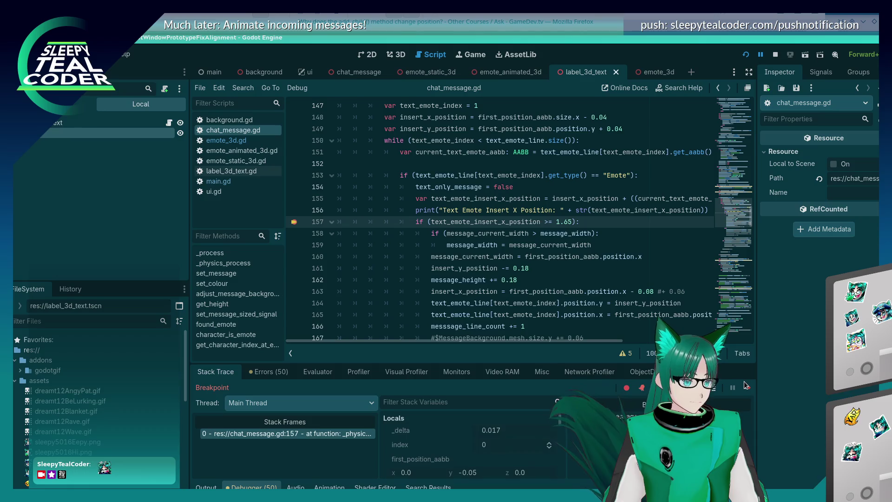
{"action": "mouse_move", "coordinate": [494, 221]}
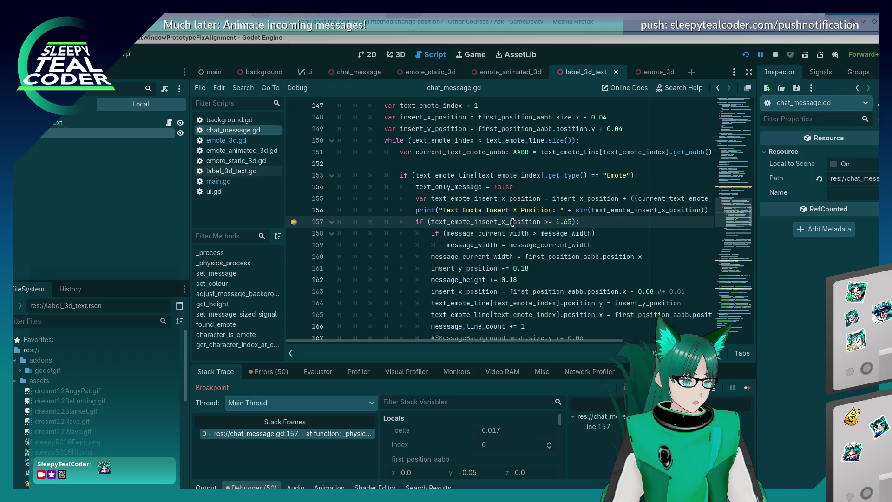
{"action": "left_click", "coordinate": [749, 388]}
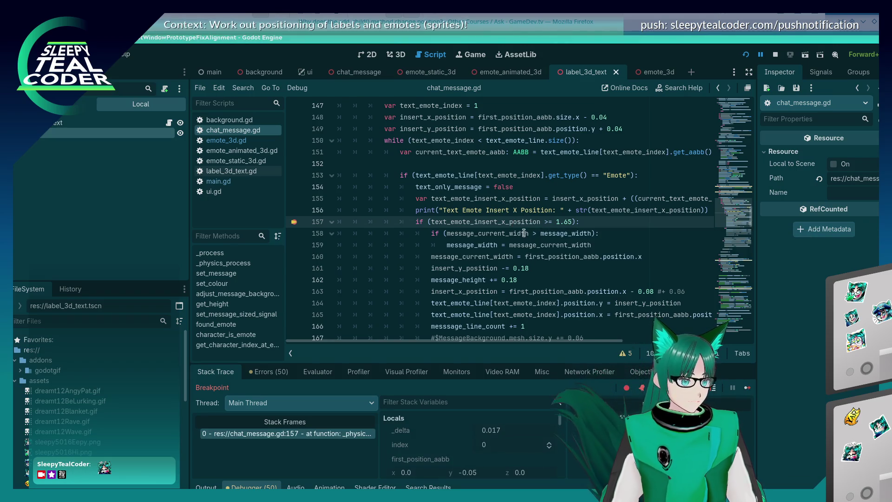
{"action": "mouse_move", "coordinate": [521, 223]}
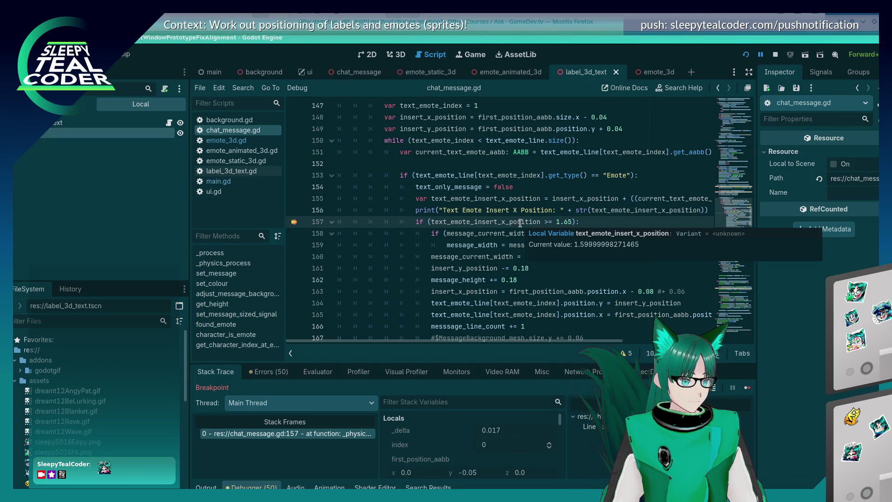
{"action": "left_click", "coordinate": [748, 387]}
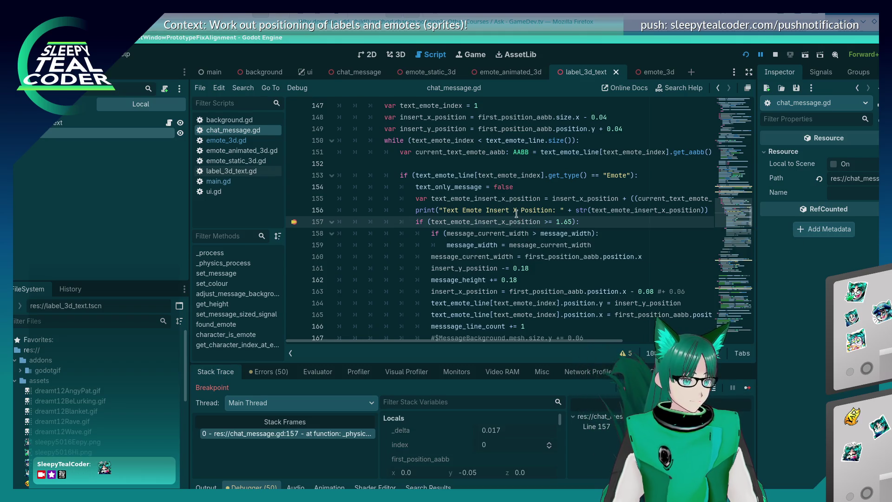
{"action": "mouse_move", "coordinate": [512, 219]}
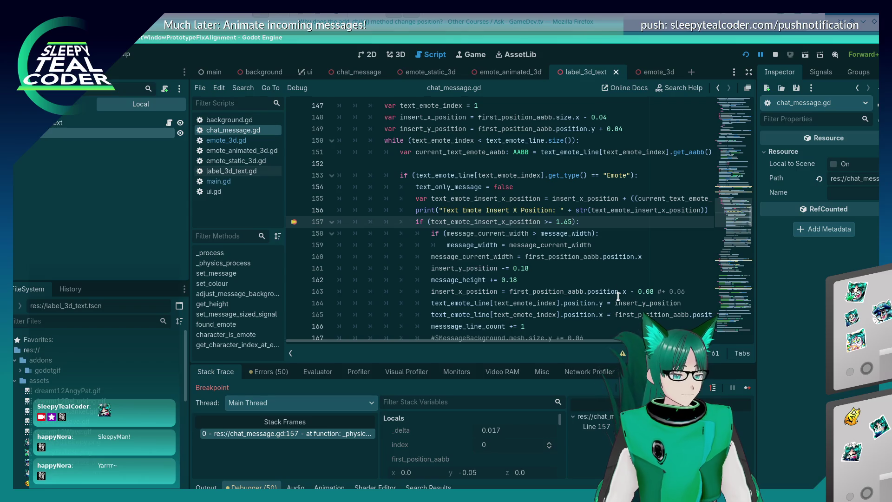
Try a 1.60 threshold on line 157, revert it to 1.65, and save.
{"action": "key", "text": "BackSpace"}
{"action": "type", "text": "0"}
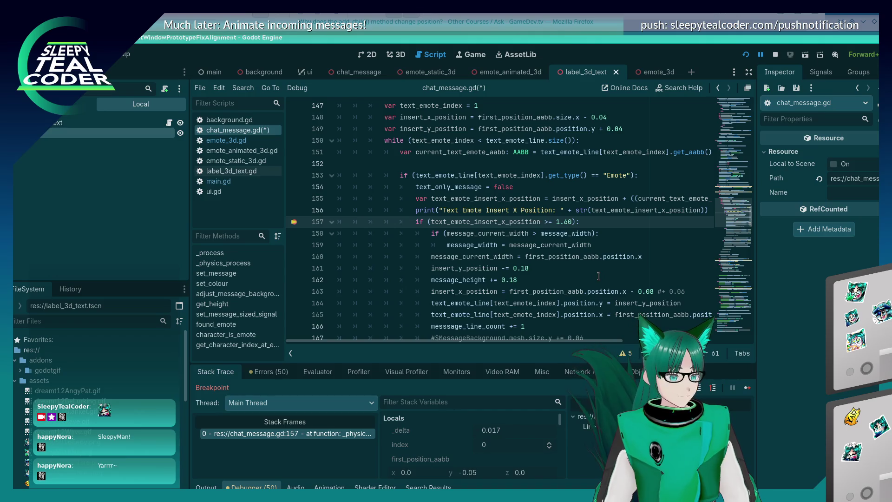
{"action": "key", "text": "BackSpace"}
{"action": "type", "text": "5"}
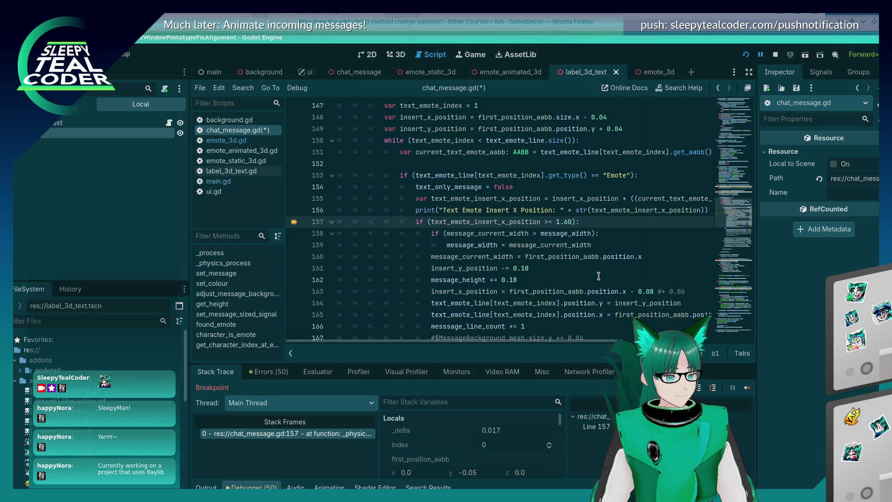
{"action": "key", "text": "ctrl+s"}
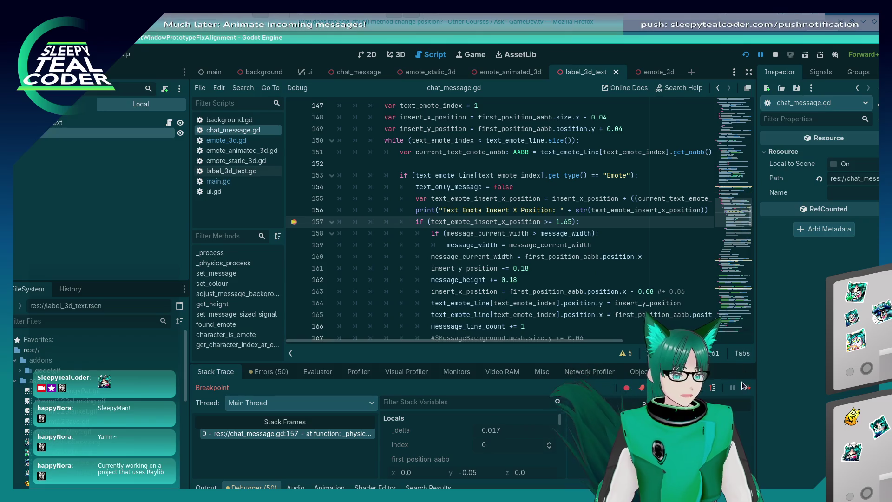
Resume the game, add a message, continue to the line 157 breakpoint, and set the threshold to 1.60.
{"action": "left_click", "coordinate": [742, 391]}
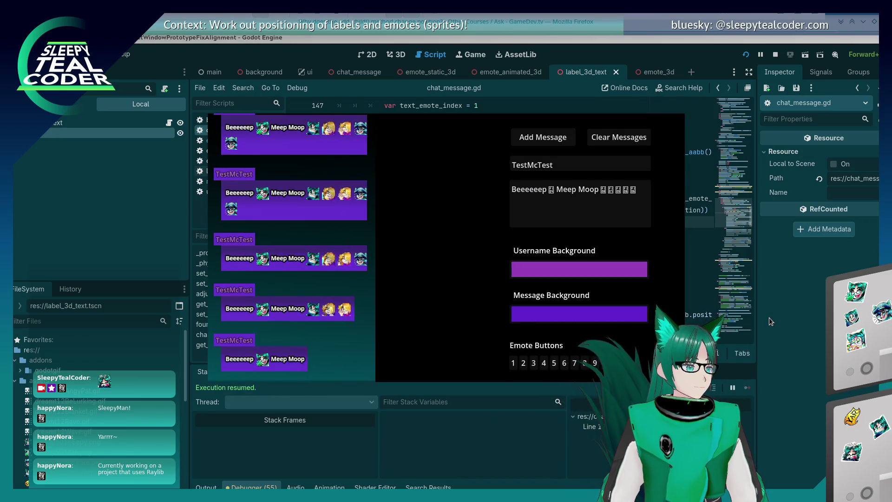
{"action": "left_click", "coordinate": [769, 317]}
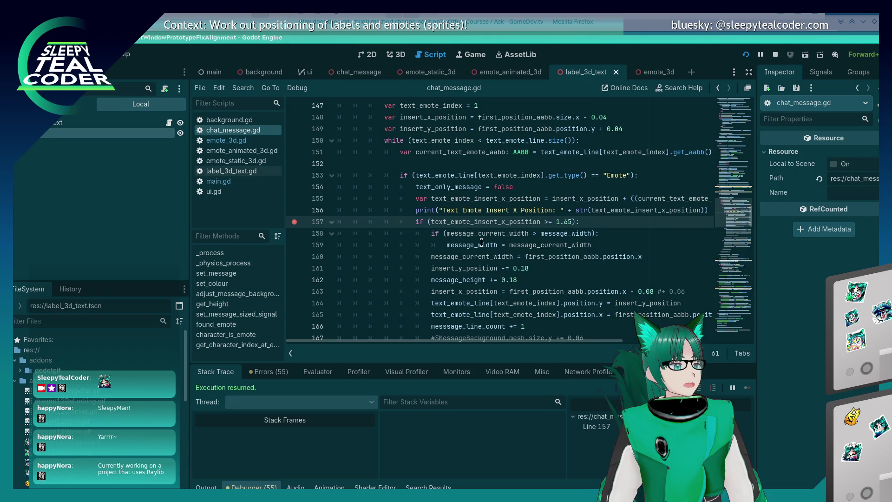
{"action": "mouse_move", "coordinate": [482, 243]}
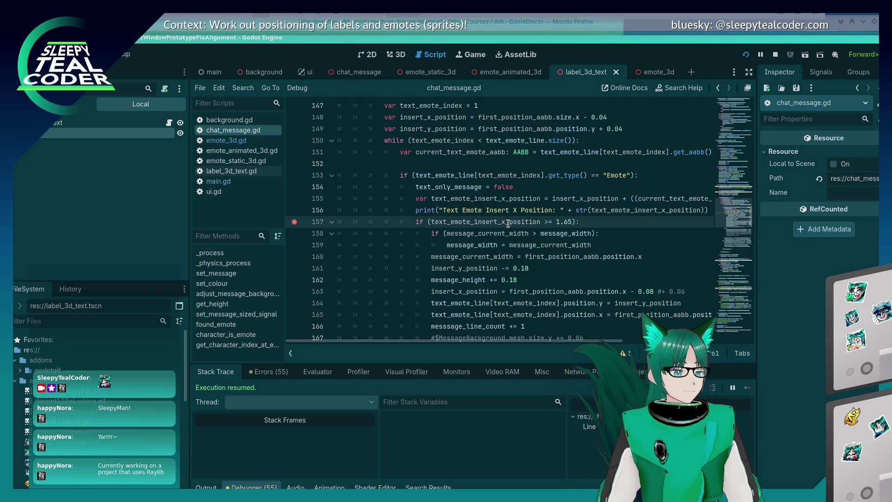
{"action": "key", "text": "alt+Tab"}
{"action": "left_click", "coordinate": [526, 140]}
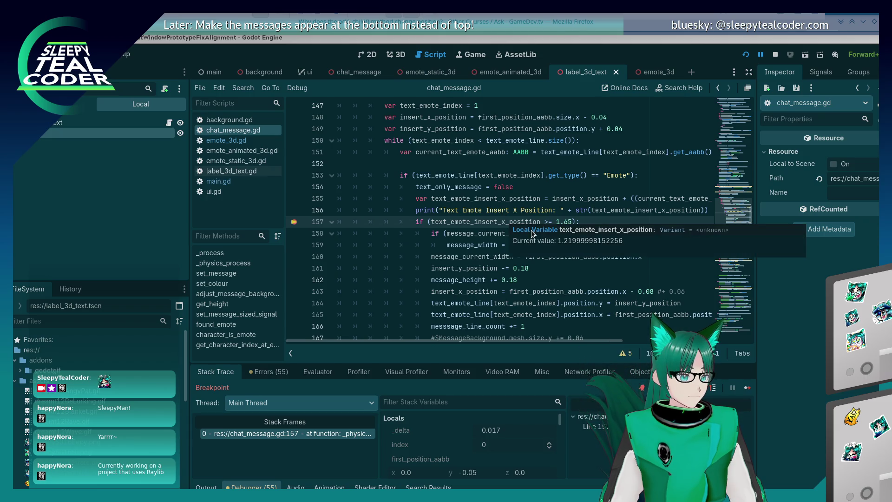
{"action": "left_click", "coordinate": [748, 387]}
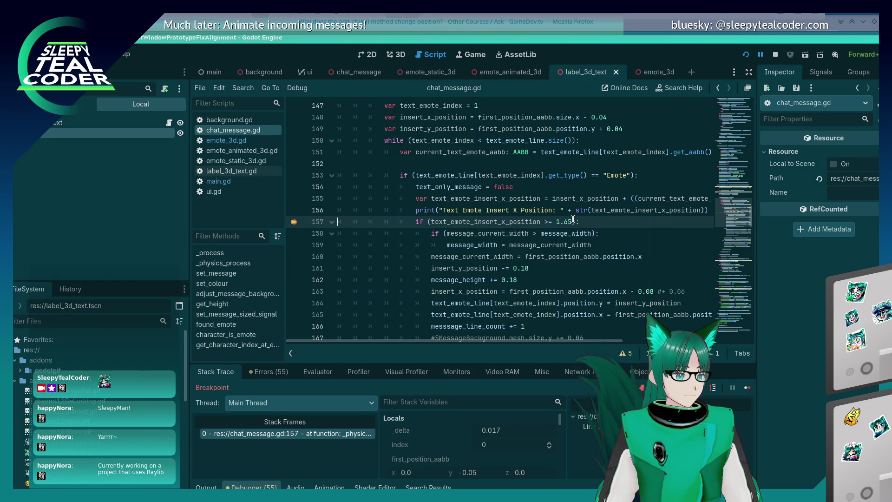
{"action": "key", "text": "BackSpace"}
{"action": "type", "text": "0"}
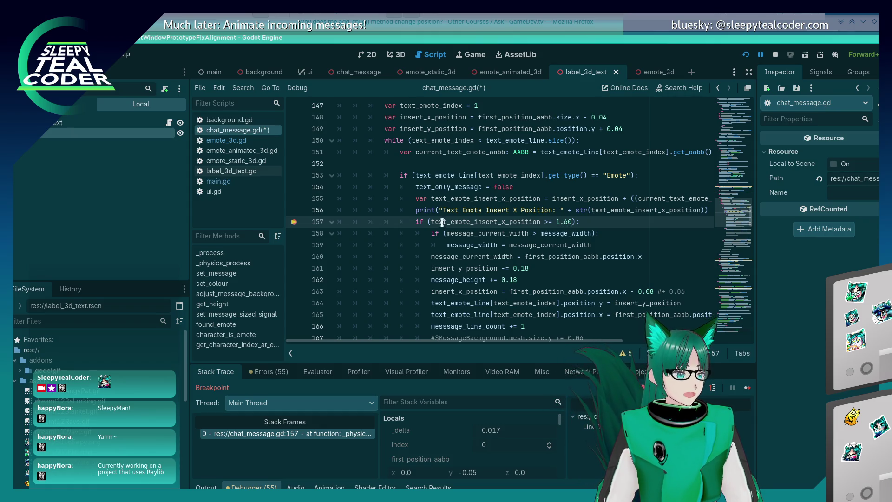
Wrap text_emote_insert_x_position in round( on line 157 and check the round() documentation.
{"action": "mouse_move", "coordinate": [548, 247]}
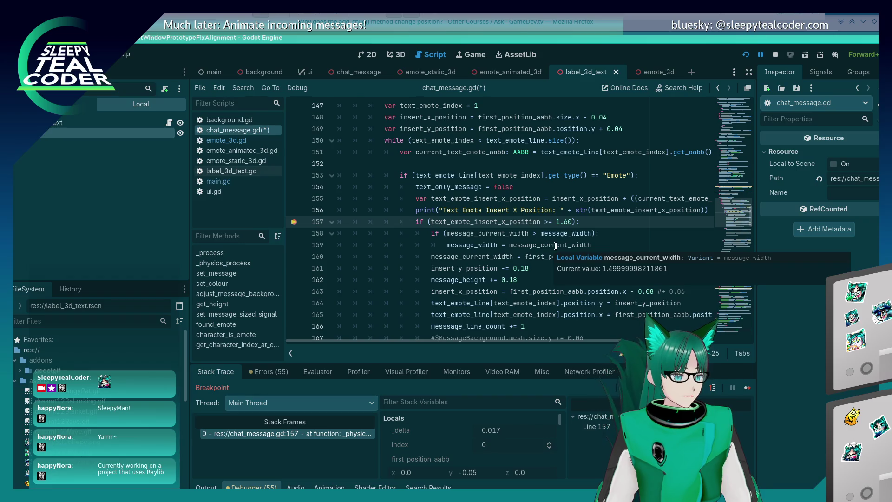
{"action": "key", "text": "BackSpace"}
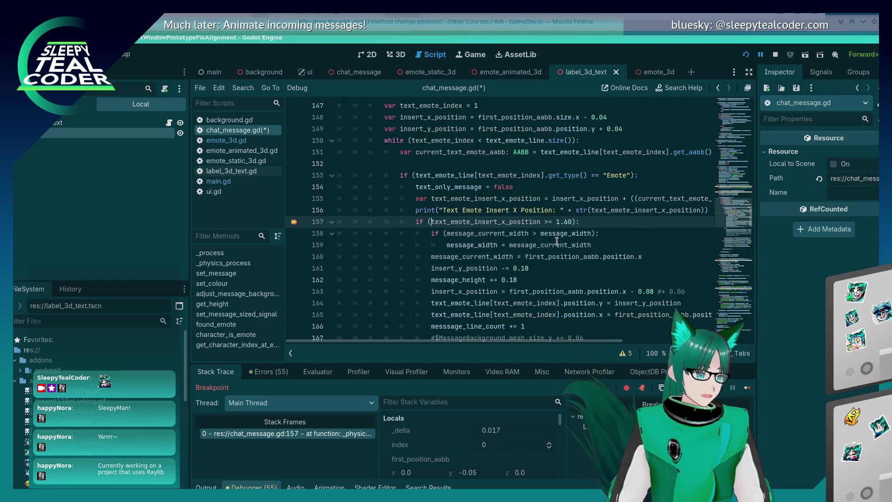
{"action": "type", "text": "roun"}
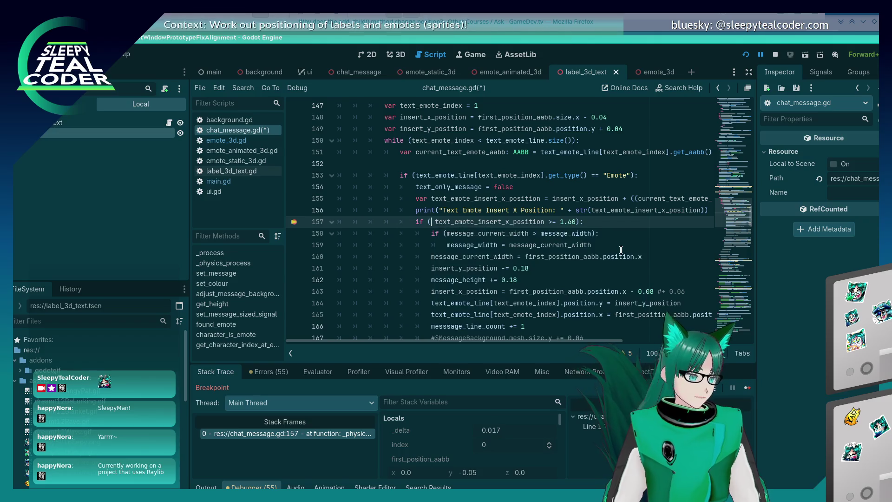
{"action": "type", "text": "d"}
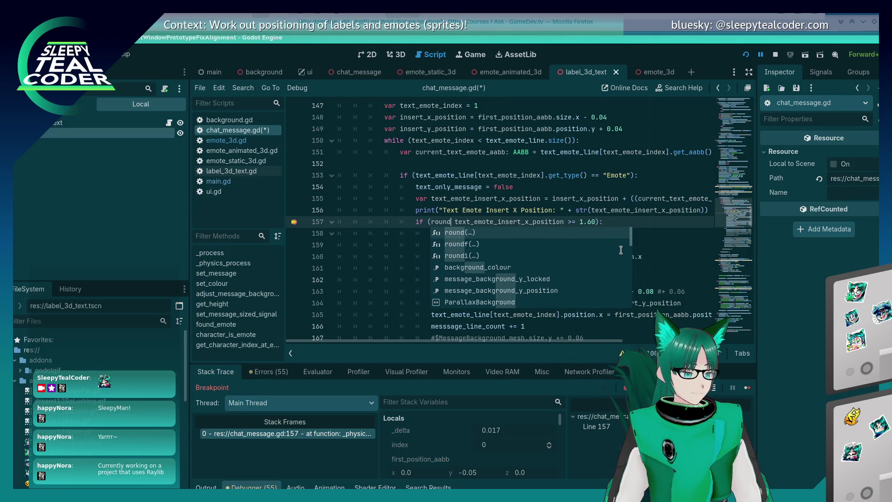
{"action": "type", "text": "("}
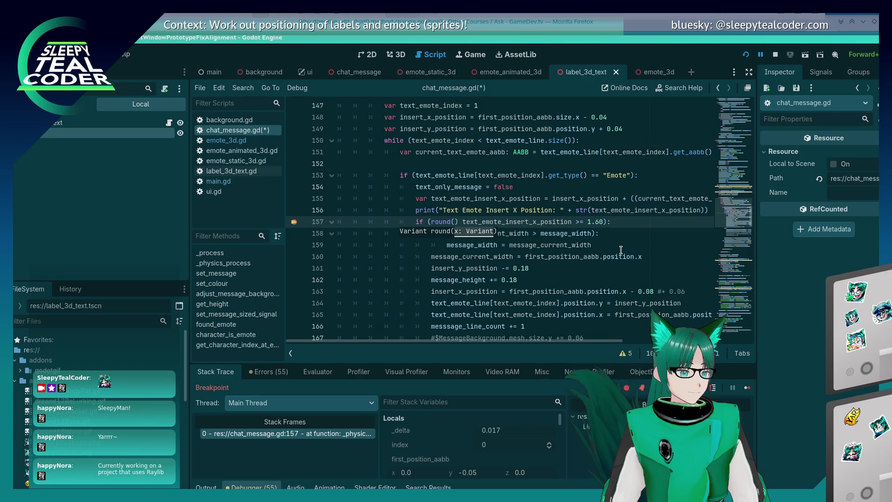
{"action": "left_click", "coordinate": [481, 210]}
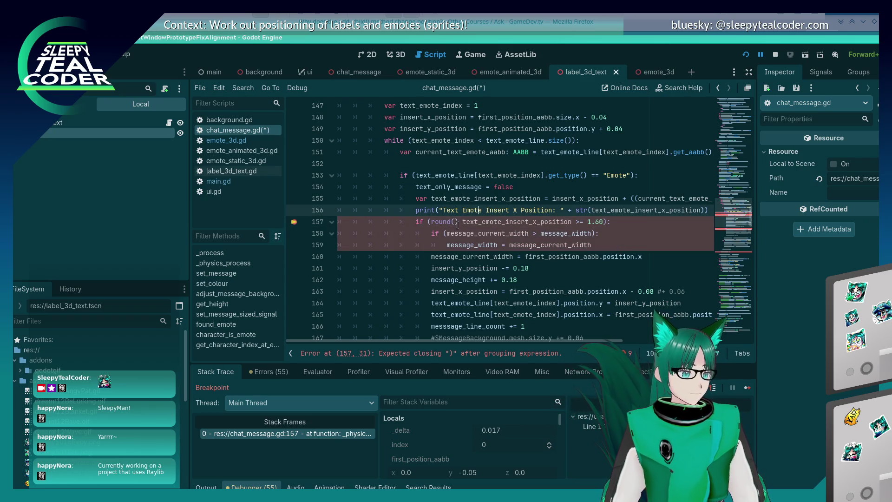
{"action": "mouse_move", "coordinate": [437, 225]}
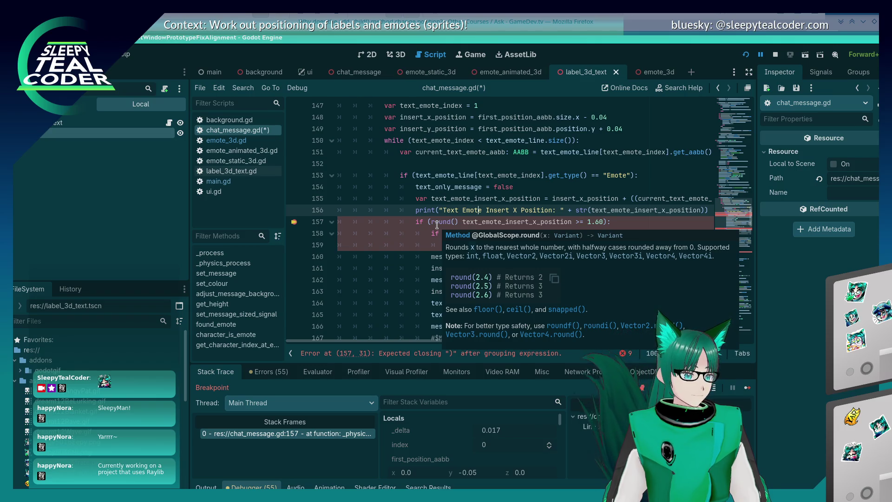
{"action": "left_click", "coordinate": [453, 223]}
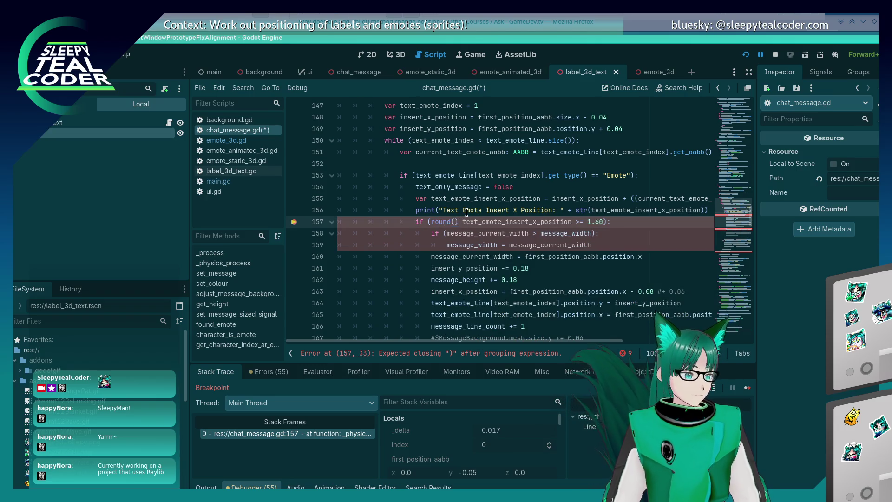
{"action": "type", "text": "f"}
Add a comma after the variable name and browse the round and roundf suggestions.
{"action": "key", "text": "Right"}
{"action": "key", "text": "Right"}
{"action": "key", "text": "Right"}
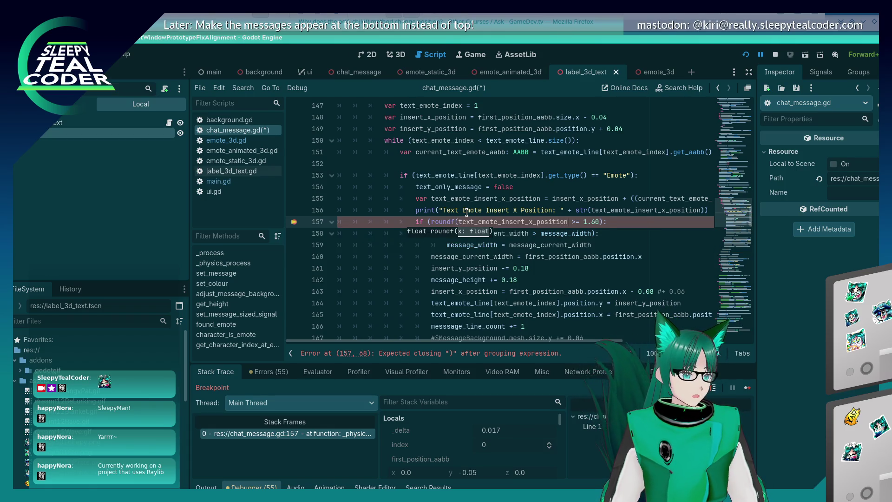
{"action": "type", "text": ","}
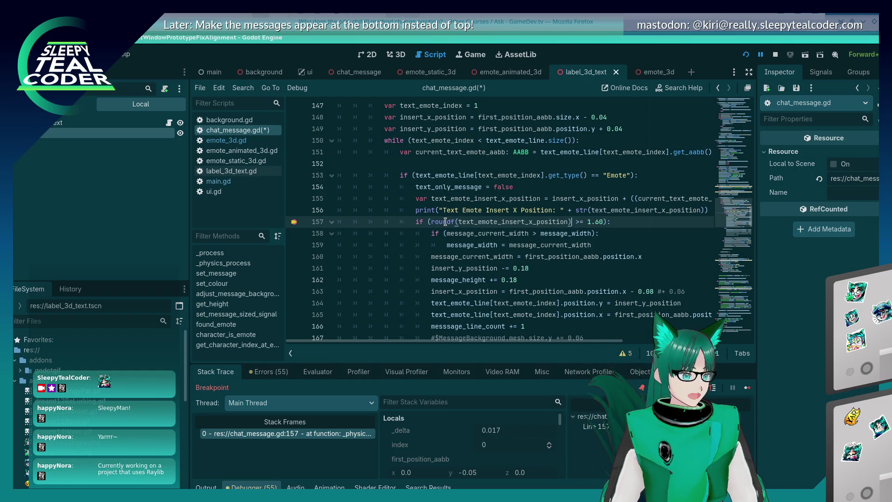
{"action": "mouse_move", "coordinate": [445, 222]}
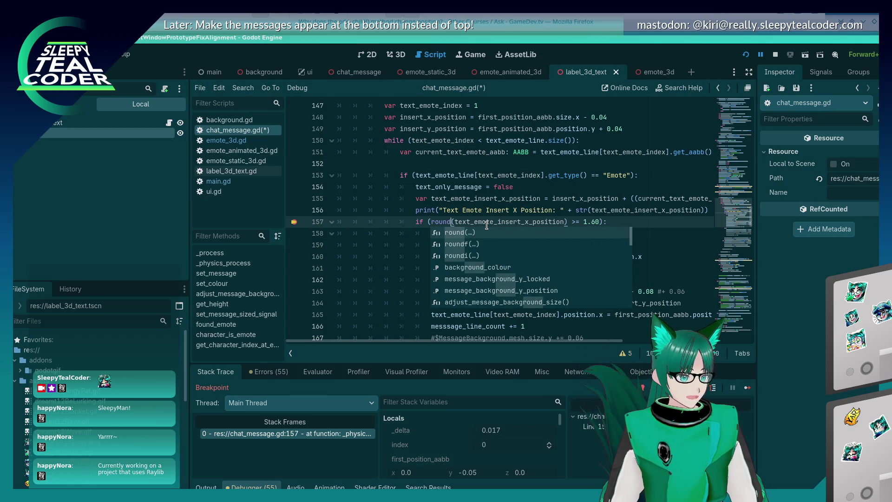
{"action": "key", "text": "Down"}
{"action": "key", "text": "Down"}
{"action": "key", "text": "Up"}
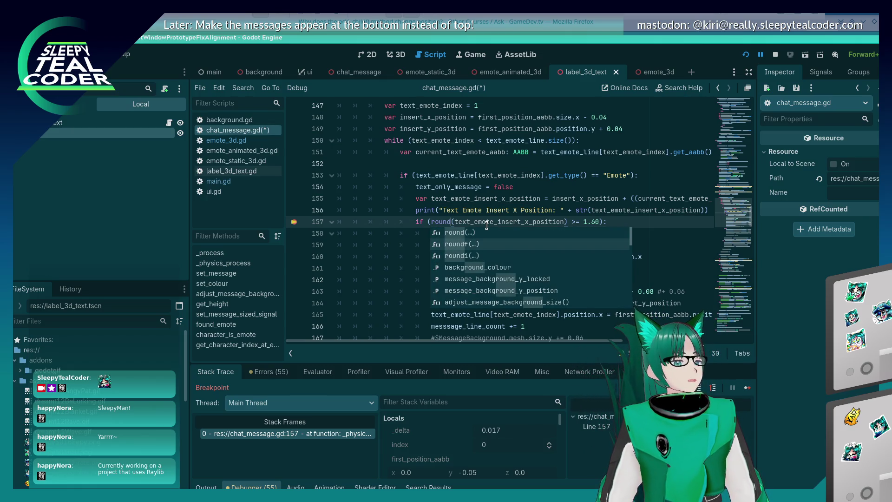
{"action": "key", "text": "Escape"}
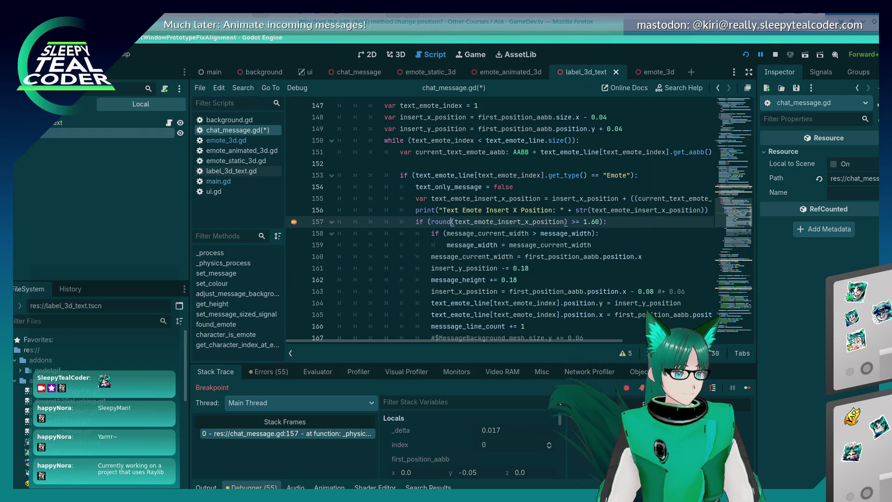
{"action": "key", "text": "alt+Tab"}
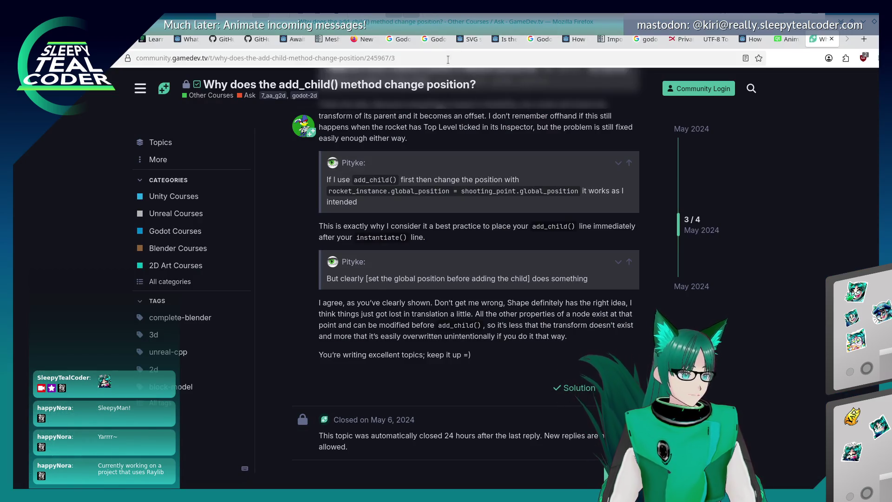
Search the web for 'godot, round to decimal place' and open the forum thread.
{"action": "left_click", "coordinate": [418, 57]}
{"action": "type", "text": "godot, round"}
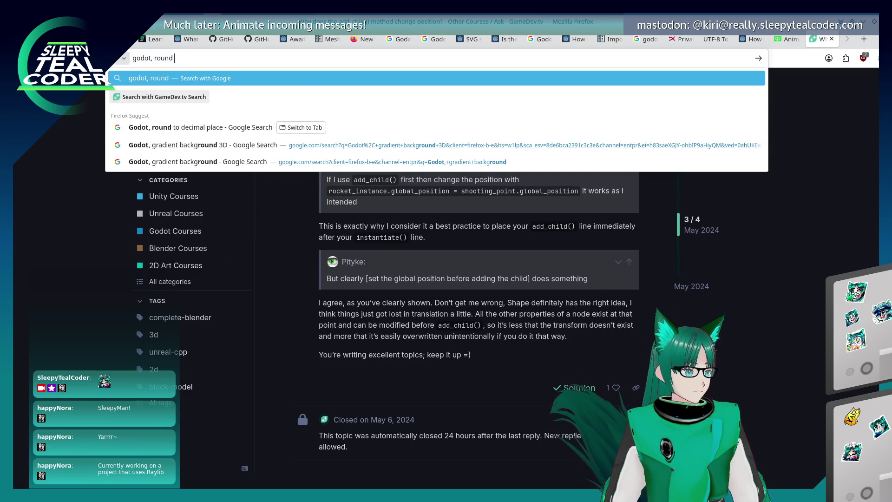
{"action": "key", "text": "Down"}
{"action": "key", "text": "Return"}
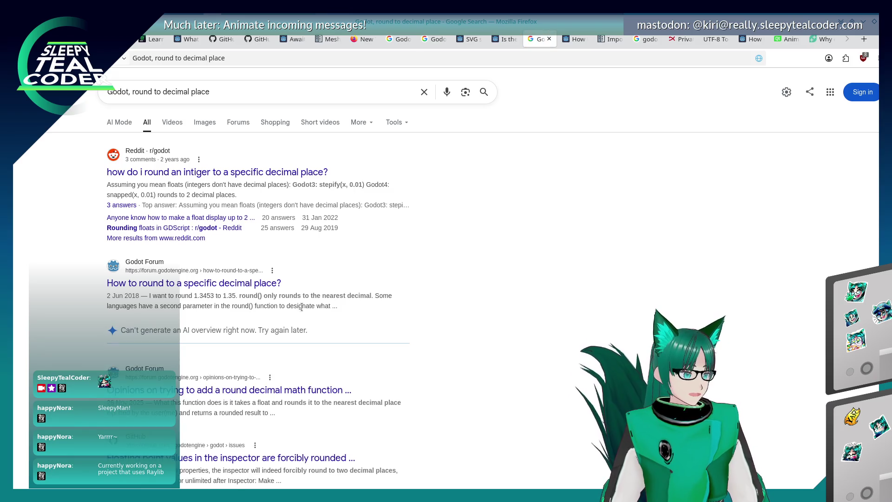
{"action": "left_click", "coordinate": [172, 283]}
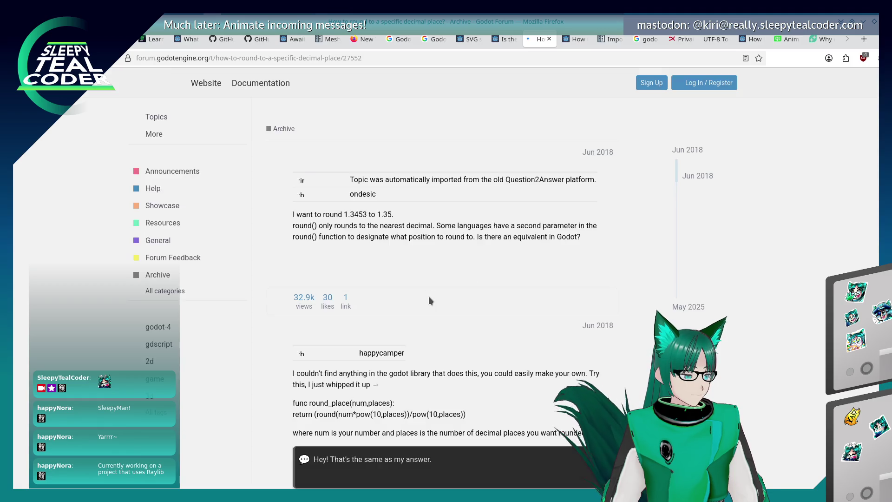
Read down to the stepify() answer noting snapped() replaces it in Godot 4.
{"action": "scroll", "coordinate": [266, 286], "scroll_direction": "down", "scroll_amount": 3}
{"action": "scroll", "coordinate": [266, 286], "scroll_direction": "down", "scroll_amount": 2}
{"action": "scroll", "coordinate": [266, 285], "scroll_direction": "down", "scroll_amount": 2}
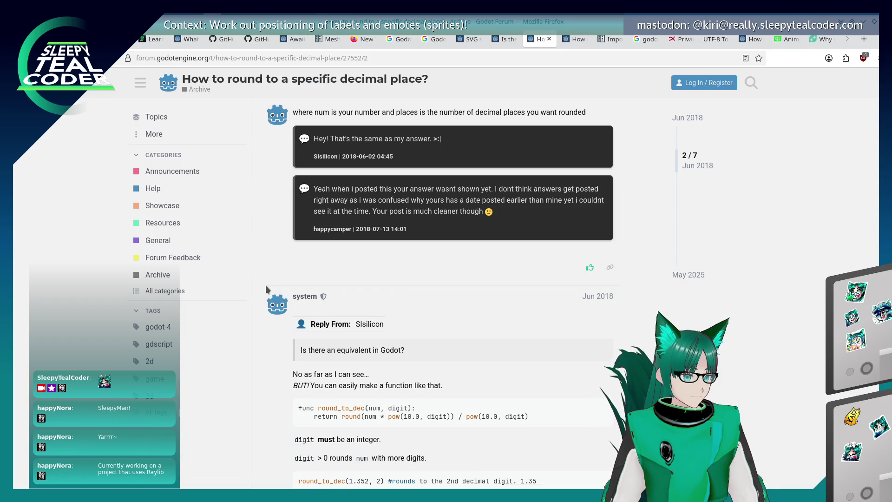
{"action": "scroll", "coordinate": [266, 285], "scroll_direction": "down", "scroll_amount": 2}
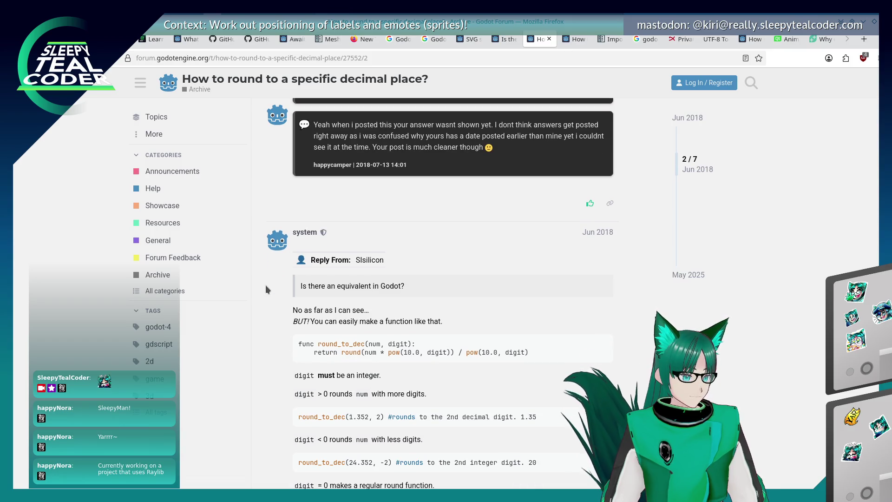
{"action": "scroll", "coordinate": [265, 286], "scroll_direction": "down", "scroll_amount": 5}
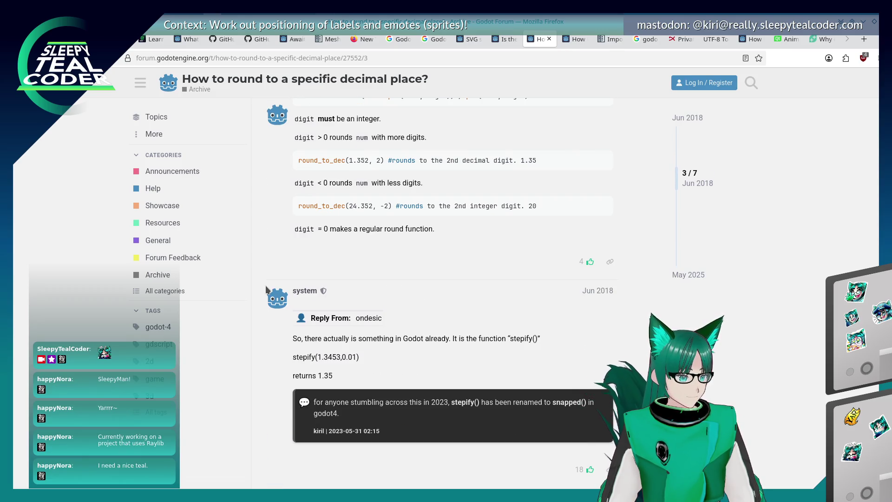
{"action": "scroll", "coordinate": [266, 287], "scroll_direction": "down", "scroll_amount": 2}
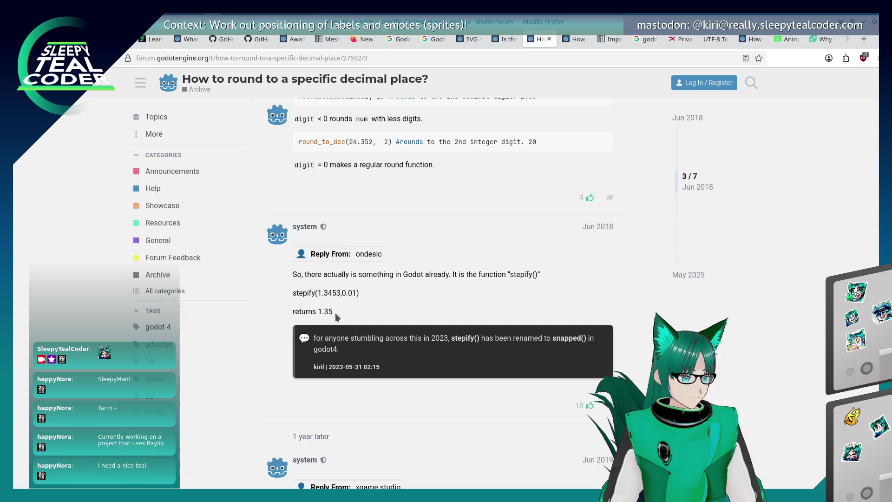
{"action": "key", "text": "alt+Tab"}
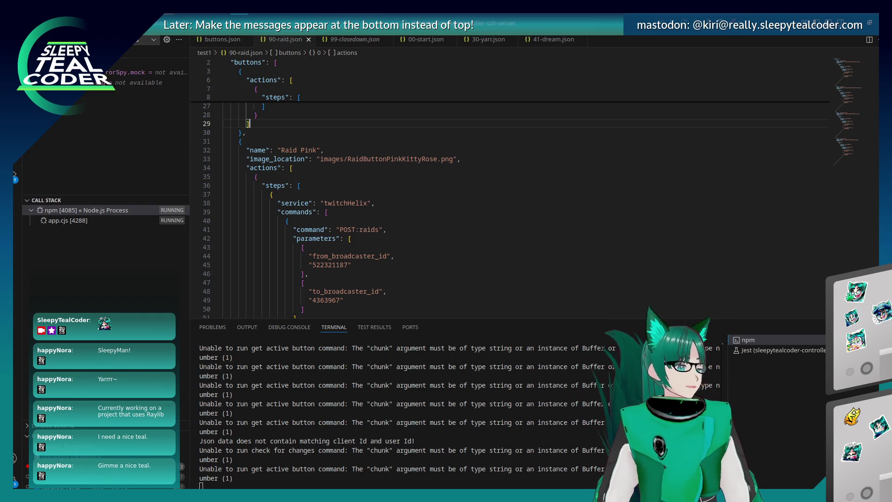
Switch from VS Code back to the running Godot chat prototype and resume execution.
{"action": "key", "text": "alt+Tab"}
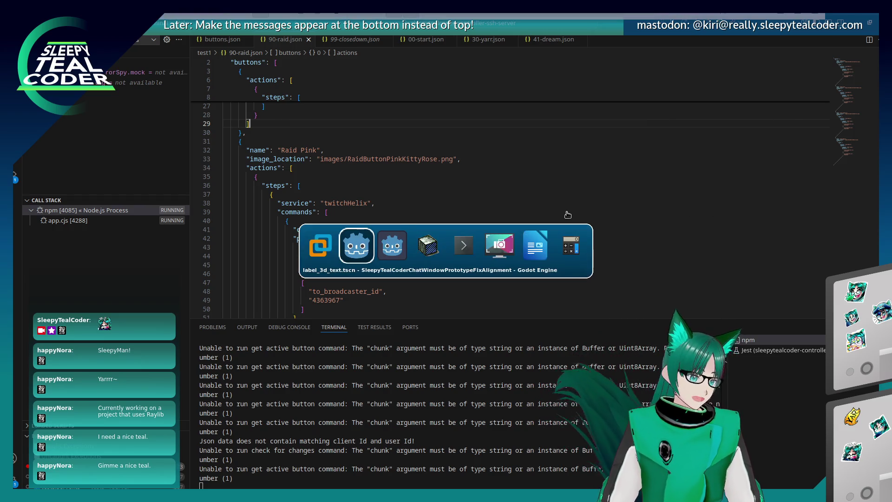
{"action": "left_click", "coordinate": [569, 242]}
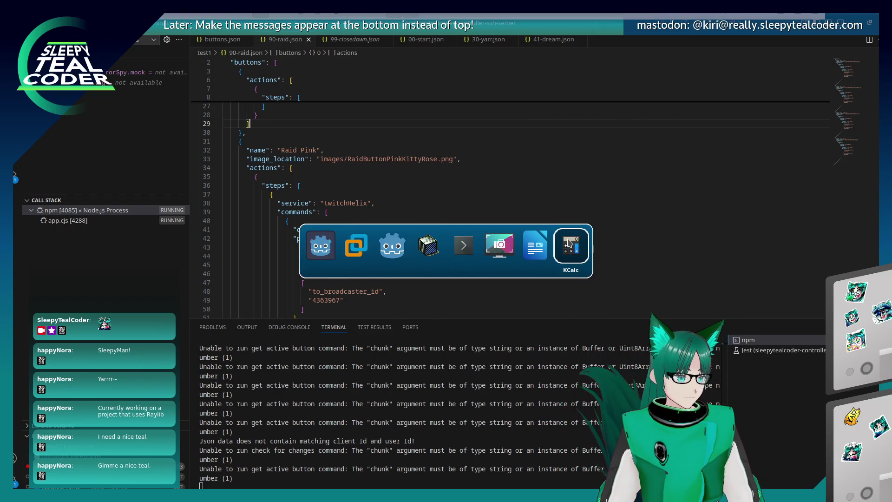
{"action": "key", "text": "alt+Tab"}
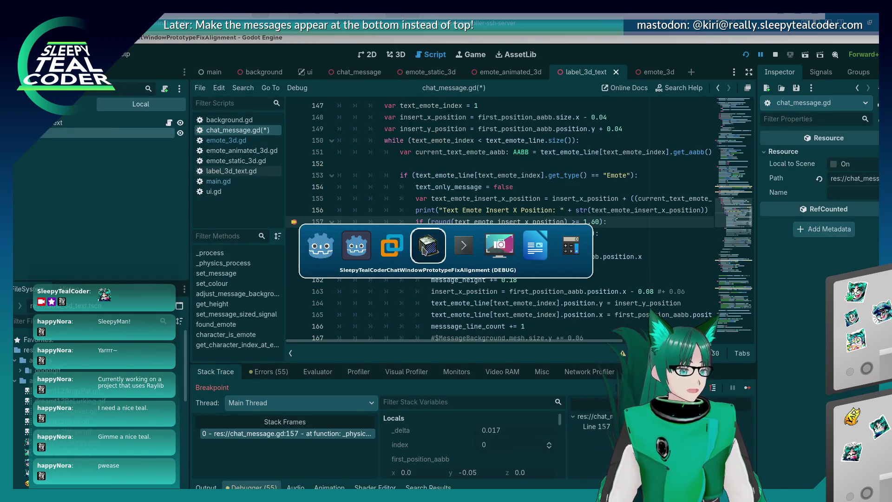
{"action": "left_click", "coordinate": [748, 387]}
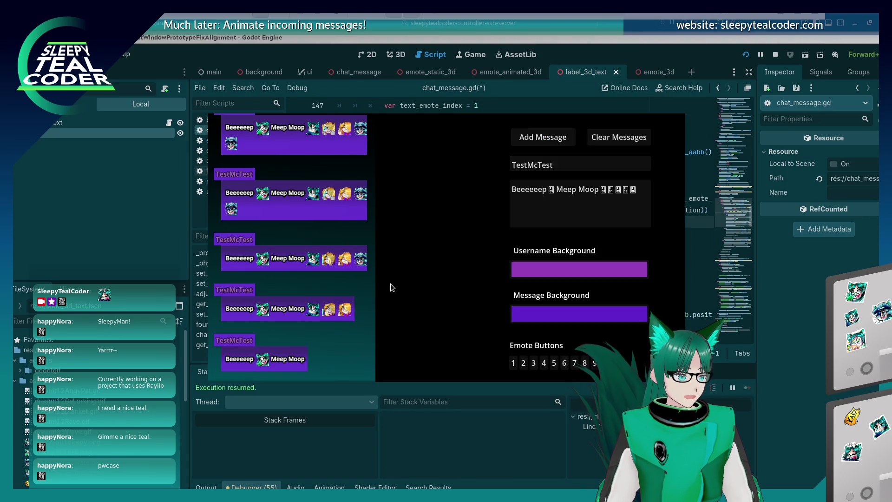
Open the Message Background colour picker and try out various green and teal shades.
{"action": "left_click", "coordinate": [553, 314]}
{"action": "left_click", "coordinate": [638, 171]}
{"action": "left_click", "coordinate": [574, 134]}
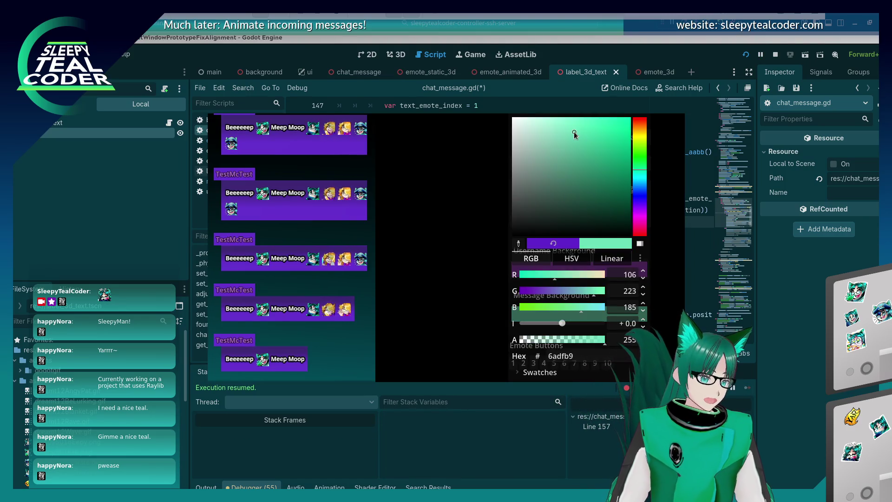
{"action": "left_click", "coordinate": [578, 135]}
{"action": "left_click_drag", "start_coordinate": [579, 135], "coordinate": [582, 136]}
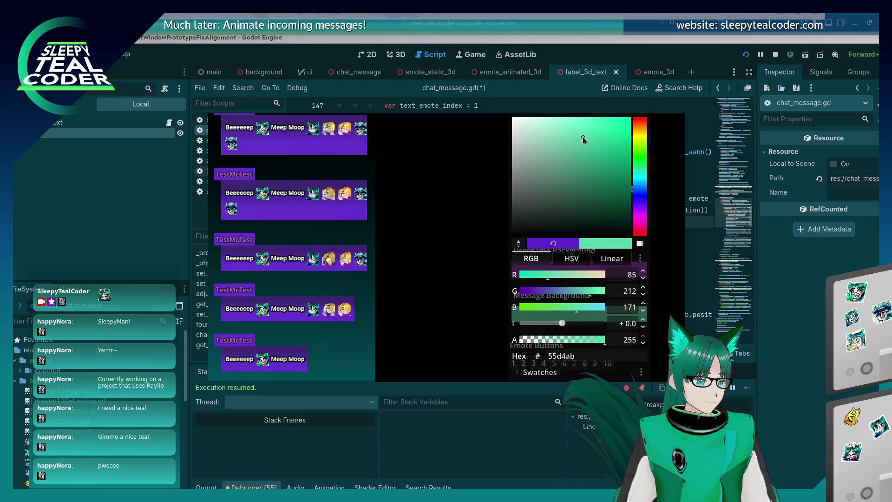
{"action": "left_click", "coordinate": [590, 159]}
{"action": "left_click_drag", "start_coordinate": [607, 145], "coordinate": [604, 135]}
{"action": "left_click", "coordinate": [608, 168]}
{"action": "mouse_move", "coordinate": [608, 168]}
{"action": "left_mouse_down"}
{"action": "mouse_move", "coordinate": [606, 184]}
{"action": "mouse_move", "coordinate": [600, 179]}
{"action": "left_mouse_up"}
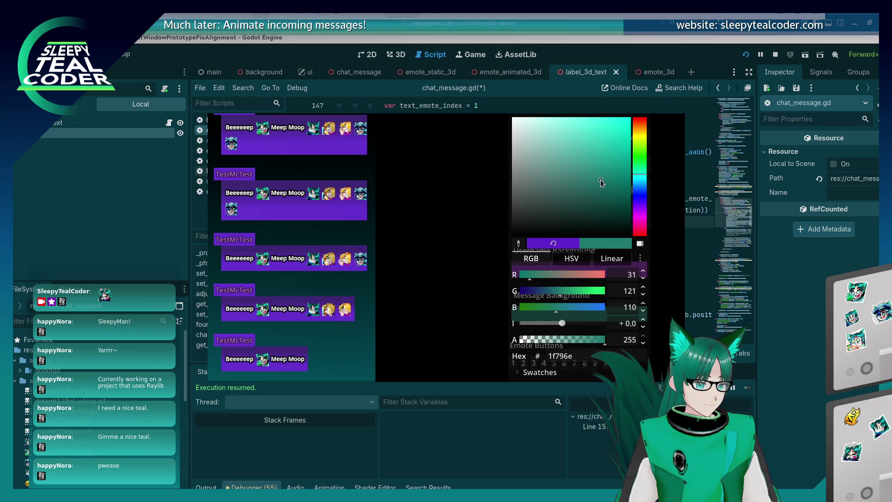
{"action": "left_click", "coordinate": [590, 164]}
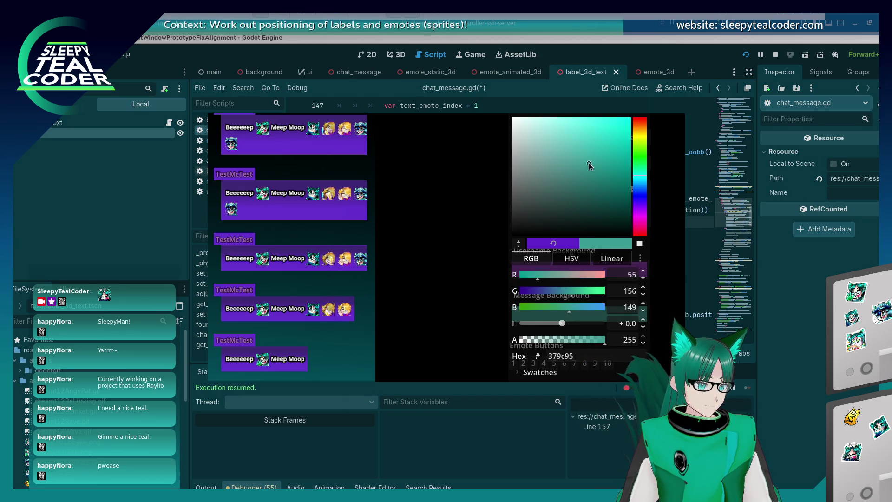
{"action": "left_click", "coordinate": [582, 168]}
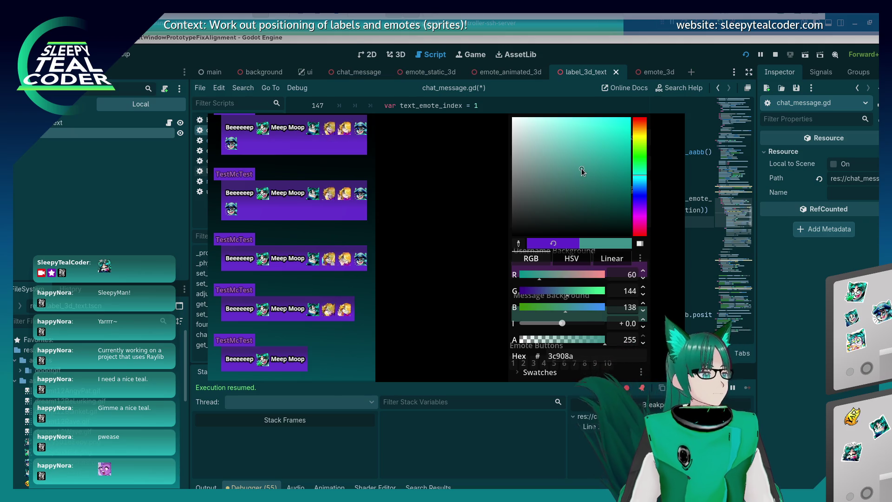
{"action": "left_click_drag", "start_coordinate": [581, 168], "coordinate": [582, 167]}
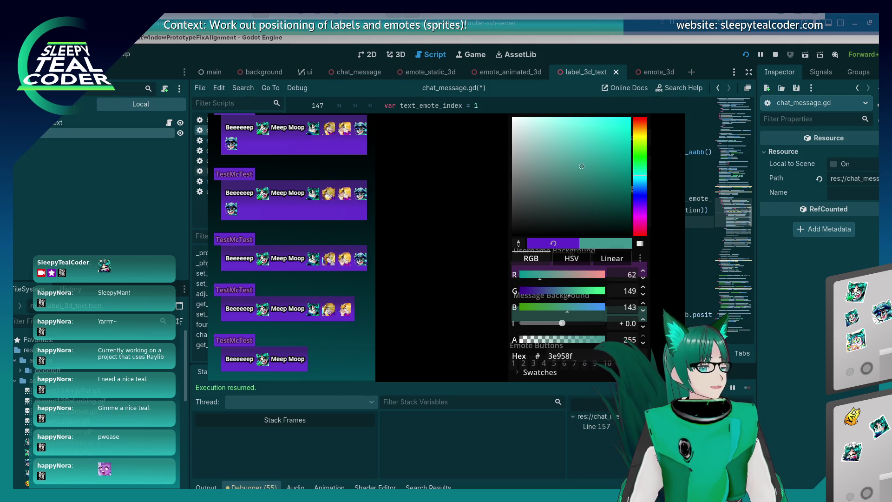
{"action": "left_click", "coordinate": [588, 195]}
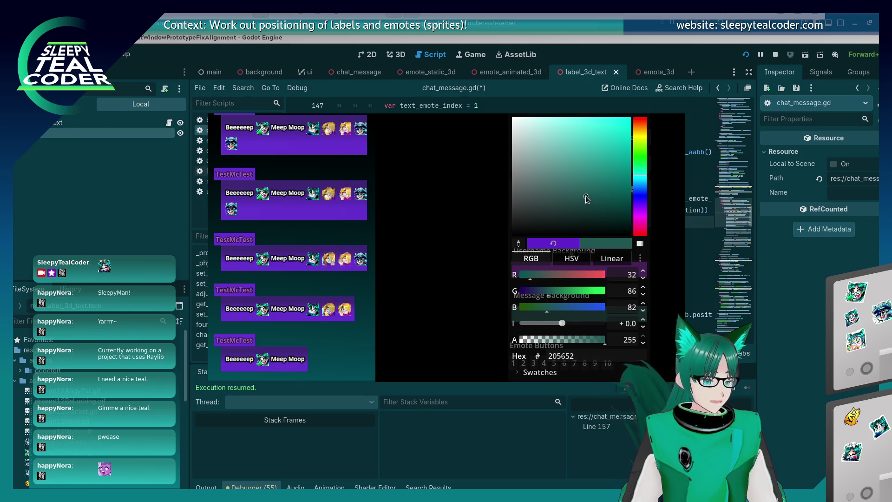
{"action": "left_click_drag", "start_coordinate": [587, 194], "coordinate": [597, 175]}
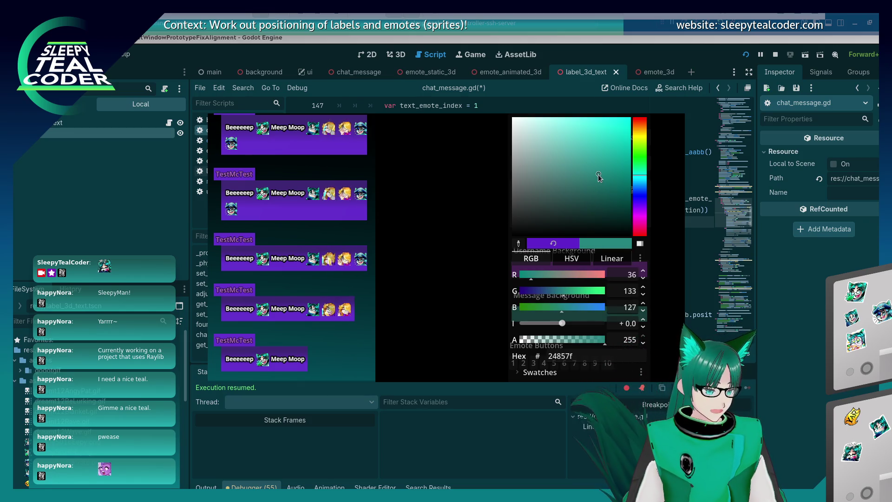
Enter 208080 in the Hex field to make the Message Background teal.
{"action": "left_click", "coordinate": [575, 356]}
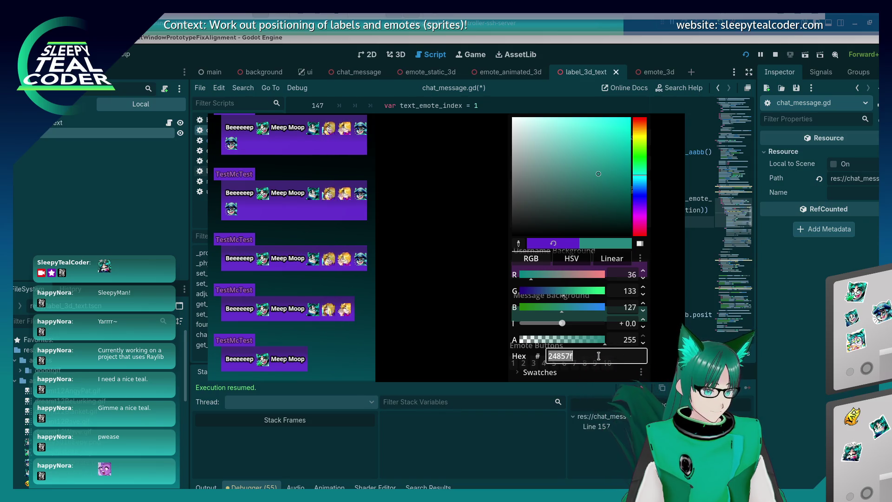
{"action": "left_click_drag", "start_coordinate": [599, 356], "coordinate": [556, 348]}
{"action": "type", "text": "08080"}
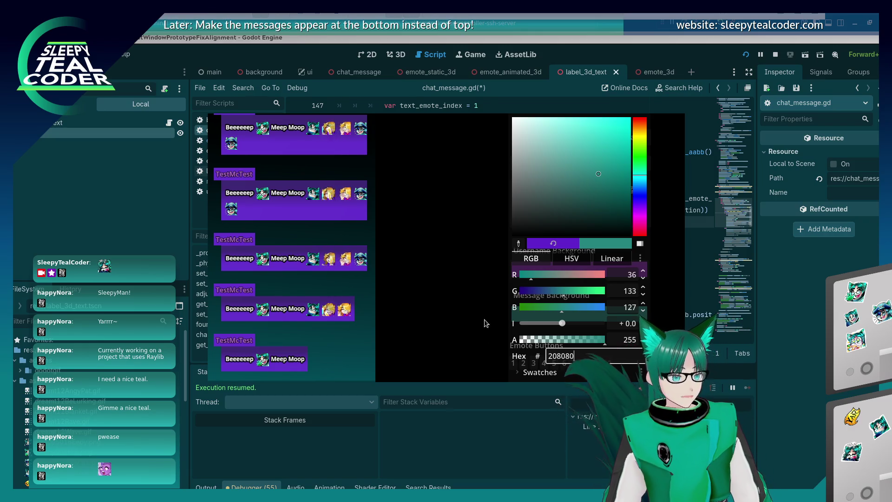
{"action": "left_click", "coordinate": [490, 333]}
{"action": "left_click", "coordinate": [562, 315]}
{"action": "type", "text": "2"}
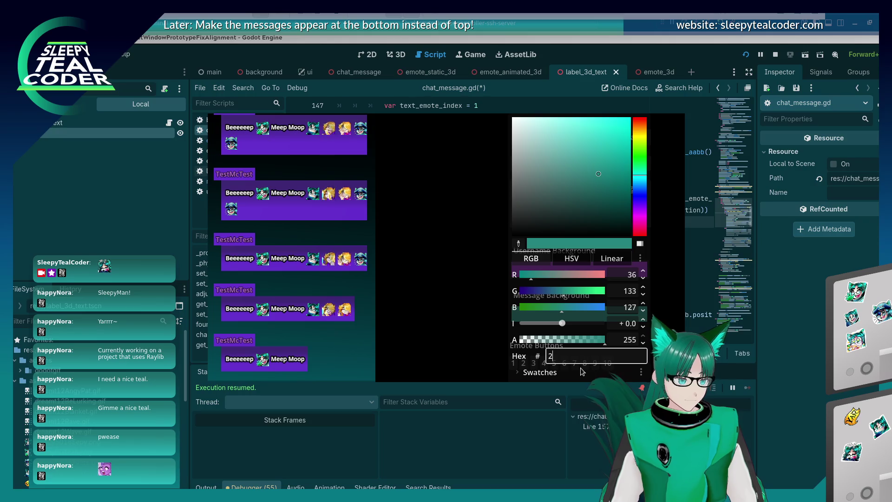
{"action": "type", "text": "080"}
{"action": "key", "text": "Return"}
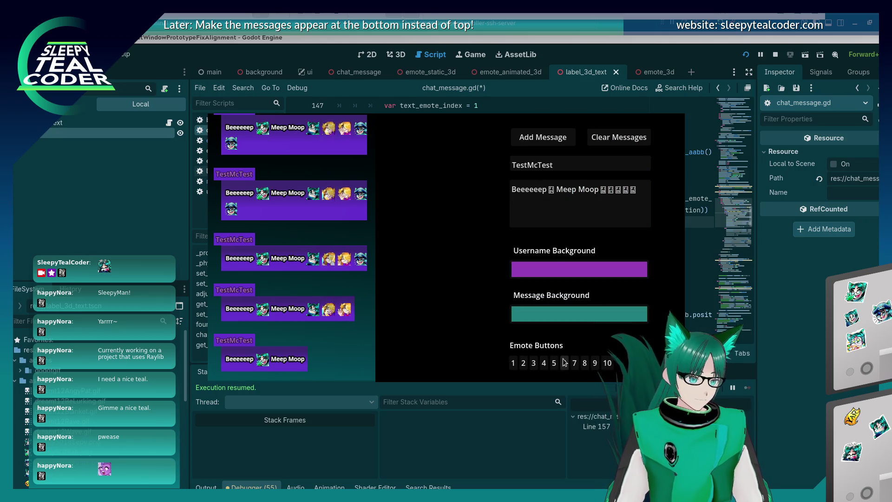
Reopen the Message Background picker to confirm RGB 32, 128, 128, then return to chat_message.gd.
{"action": "left_click", "coordinate": [575, 312]}
{"action": "left_click", "coordinate": [457, 311]}
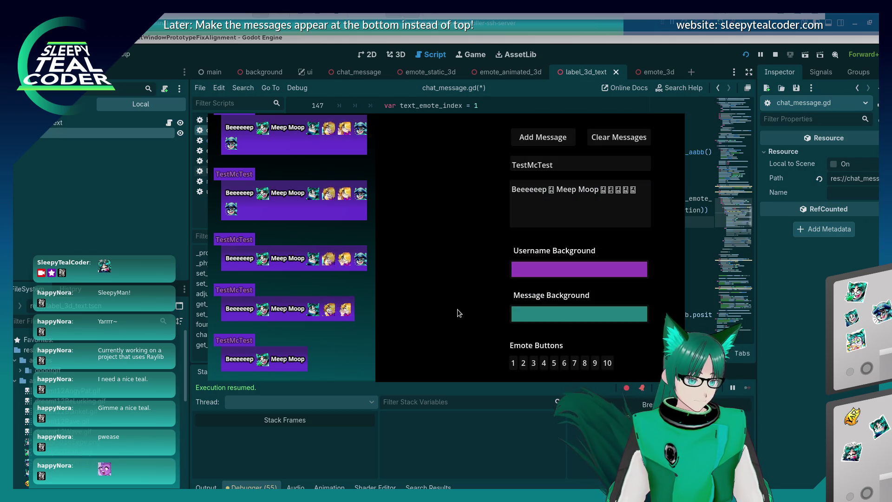
{"action": "left_click", "coordinate": [567, 315]}
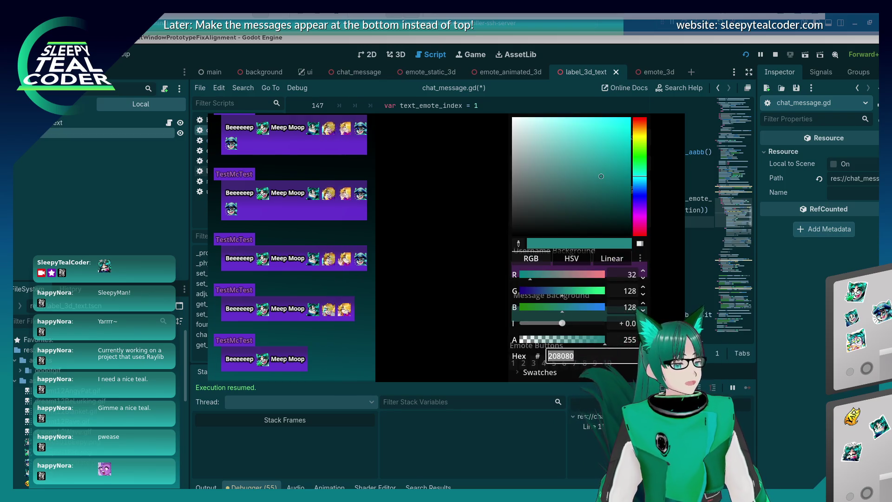
{"action": "key", "text": "Escape"}
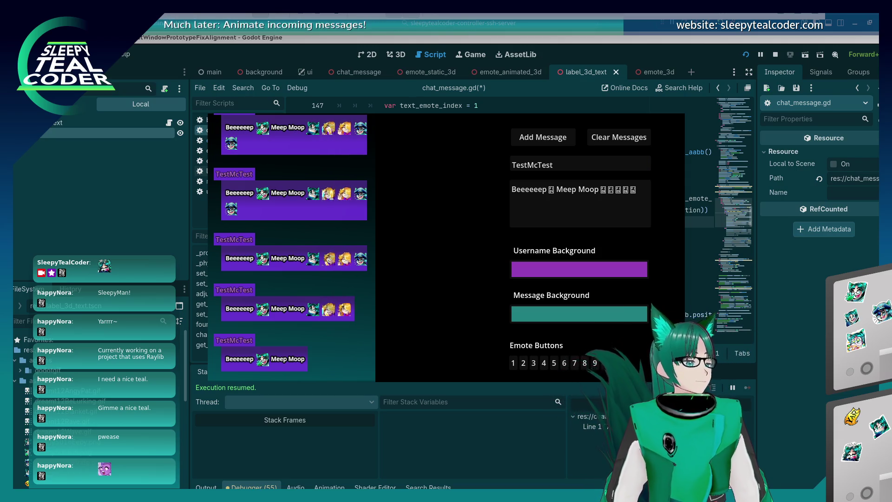
{"action": "left_click", "coordinate": [547, 311]}
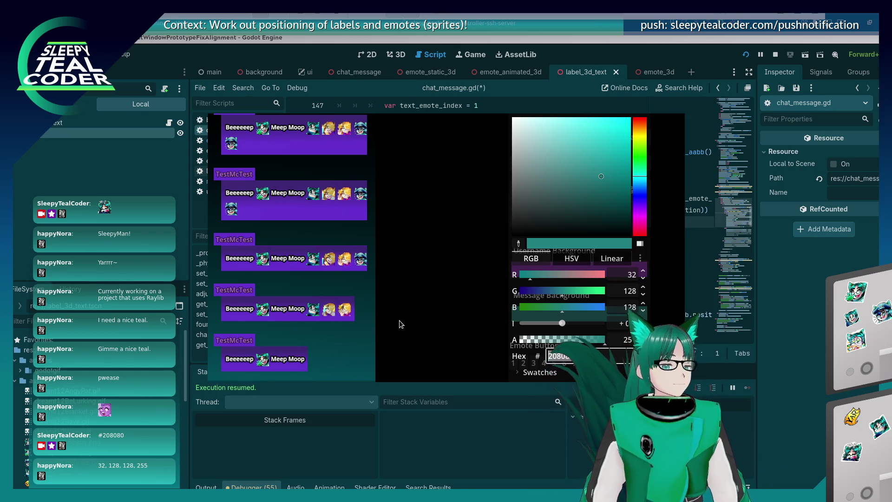
{"action": "left_click", "coordinate": [429, 257]}
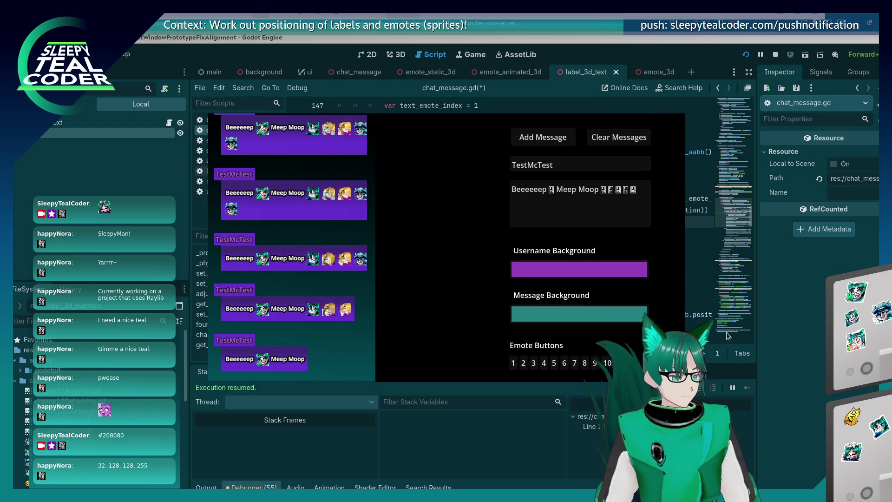
{"action": "left_click", "coordinate": [771, 338]}
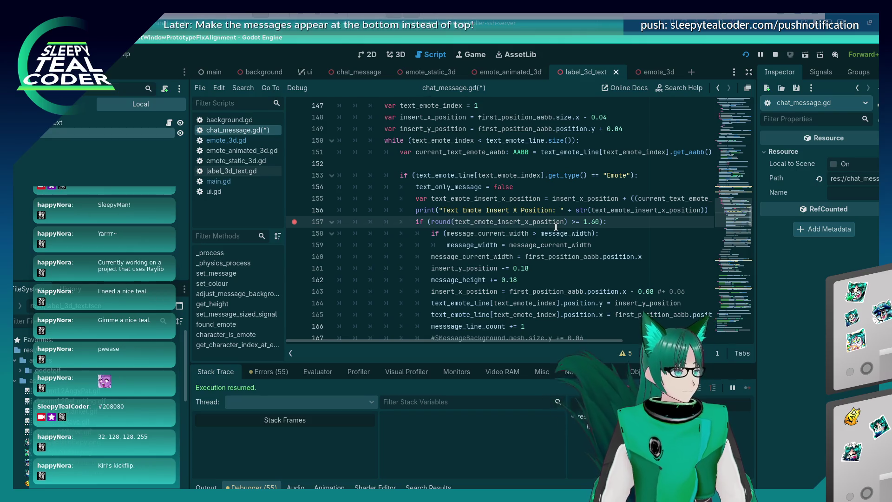
Replace round with stepify on line 157, using a 0.01 step.
{"action": "mouse_move", "coordinate": [556, 226]}
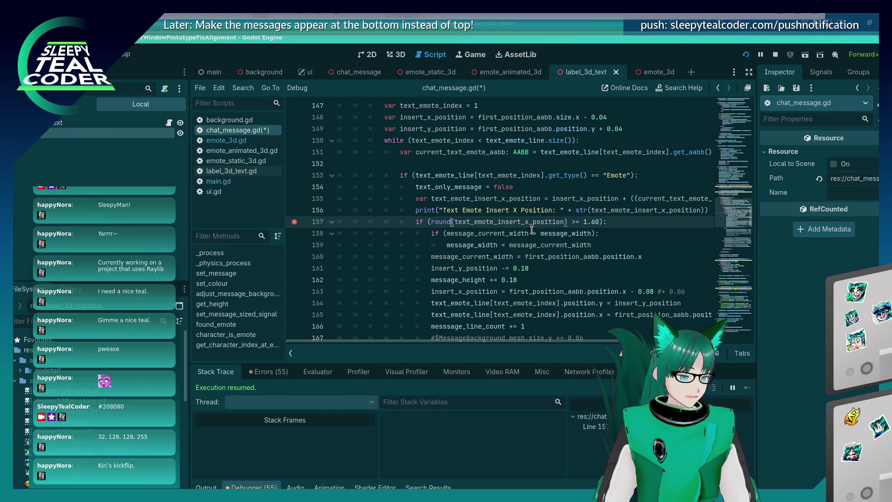
{"action": "key", "text": "BackSpace"}
{"action": "key", "text": "BackSpace"}
{"action": "key", "text": "BackSpace"}
{"action": "type", "text": "stepify"}
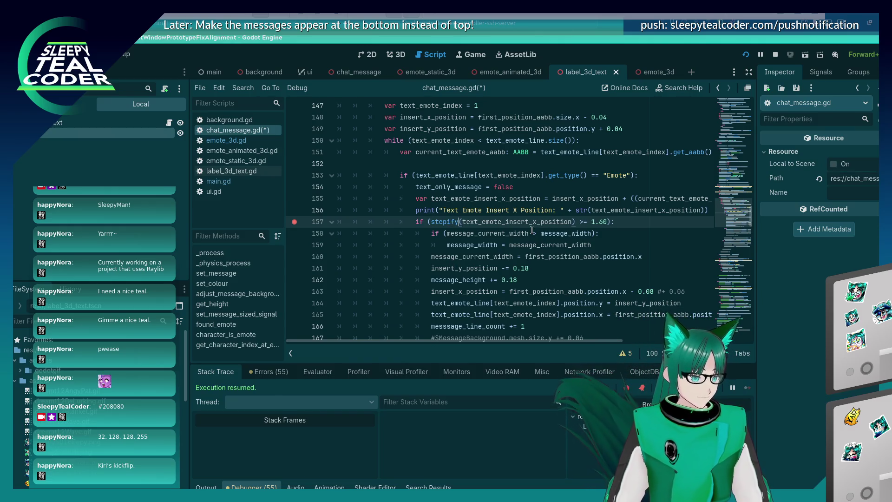
{"action": "key", "text": "ctrl+Right"}
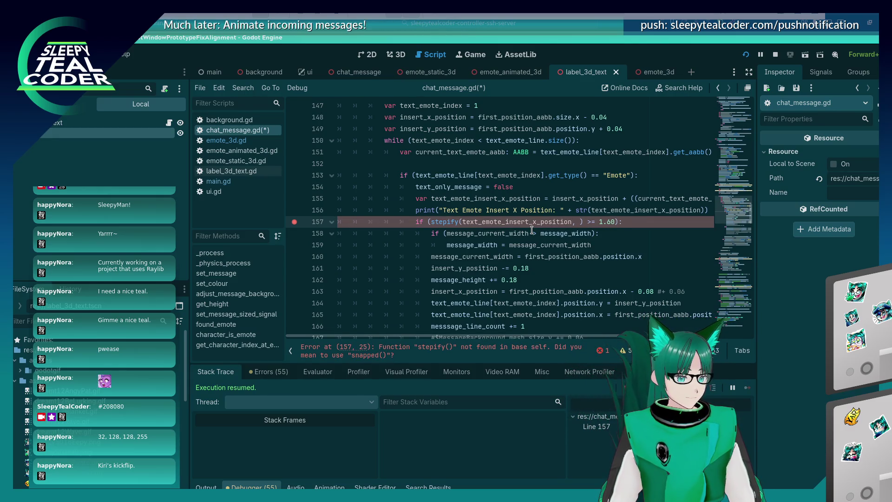
{"action": "type", "text": "0.01"}
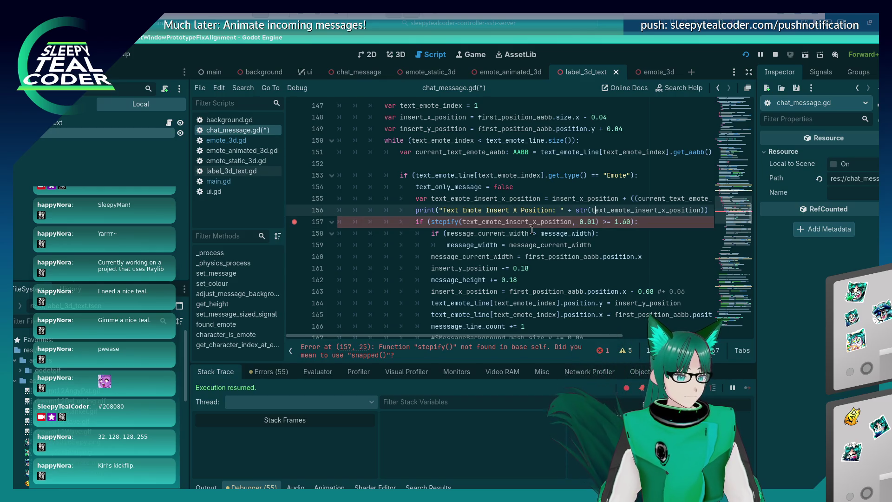
Rename stepify to snapped, then save and run the project with F5.
{"action": "key", "text": "ctrl+Left"}
{"action": "key", "text": "ctrl+Left"}
{"action": "key", "text": "ctrl+Left"}
{"action": "key", "text": "Left"}
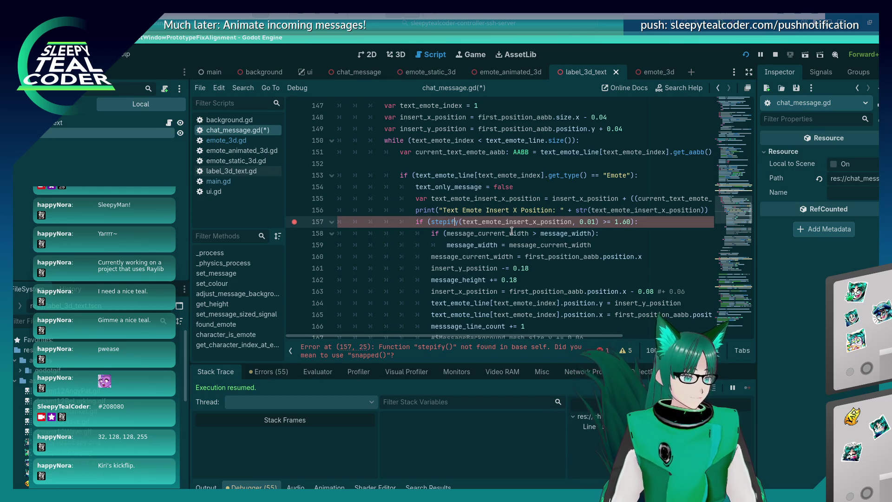
{"action": "key", "text": "BackSpace"}
{"action": "key", "text": "BackSpace"}
{"action": "key", "text": "BackSpace"}
{"action": "key", "text": "BackSpace"}
{"action": "key", "text": "BackSpace"}
{"action": "key", "text": "BackSpace"}
{"action": "key", "text": "Delete"}
{"action": "type", "text": "snapped"}
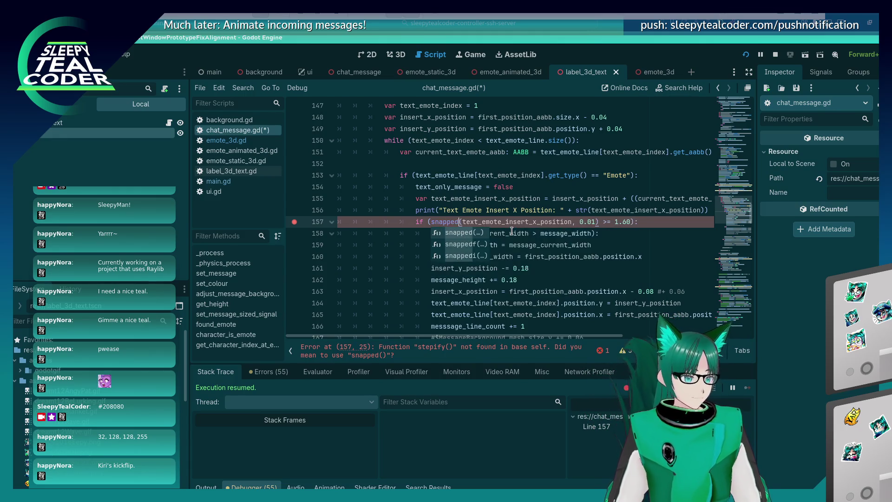
{"action": "key", "text": "Escape"}
{"action": "key", "text": "Up"}
{"action": "key", "text": "Up"}
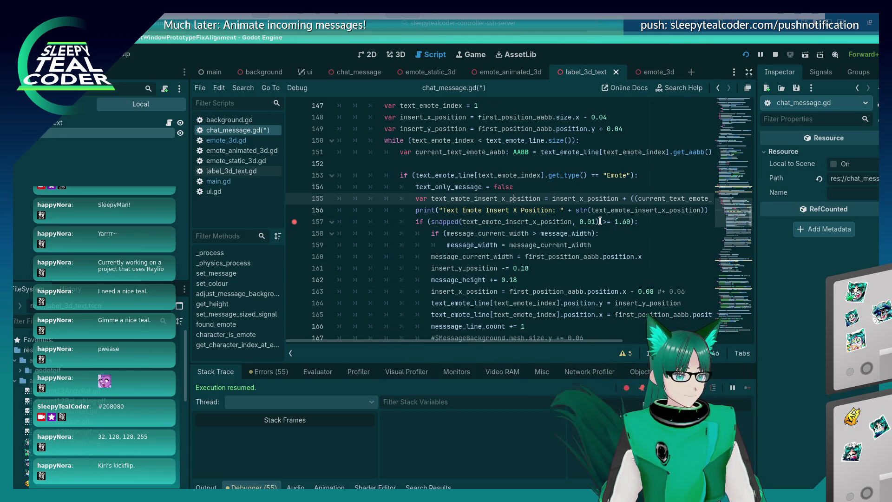
{"action": "key", "text": "F5"}
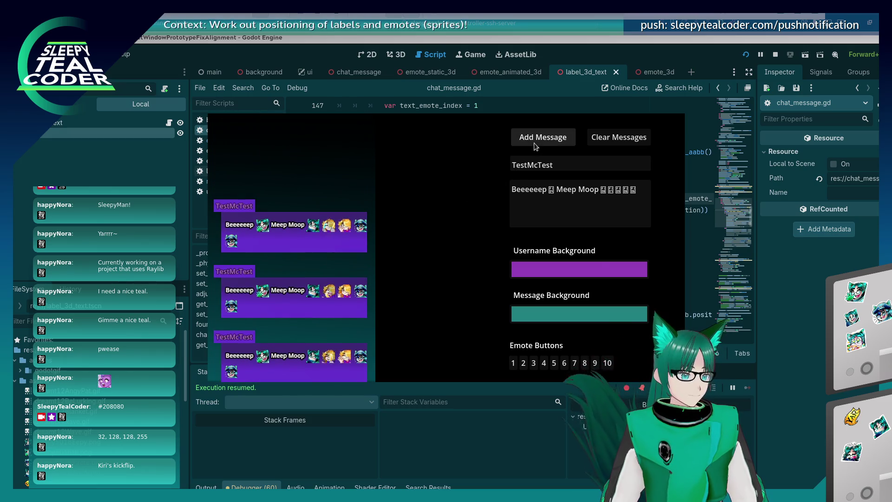
Post a test message, add a breakpoint on line 158, step to it, then resume the game.
{"action": "left_click", "coordinate": [534, 139]}
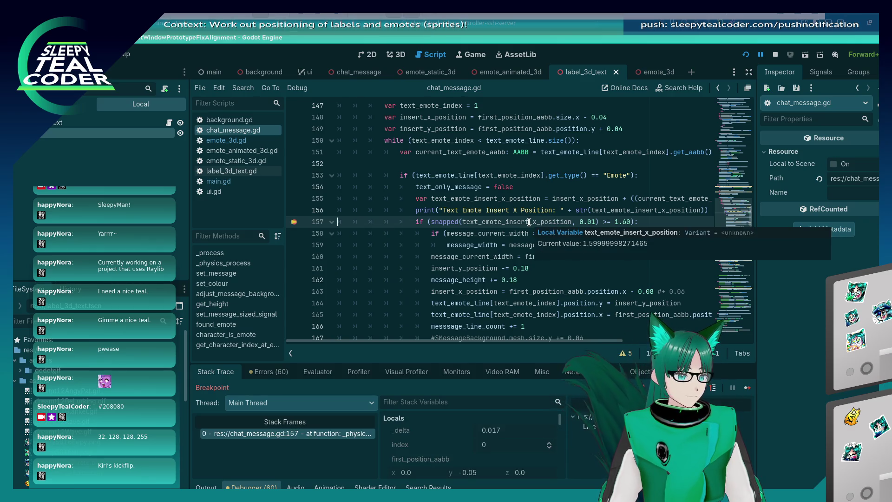
{"action": "left_click", "coordinate": [294, 233]}
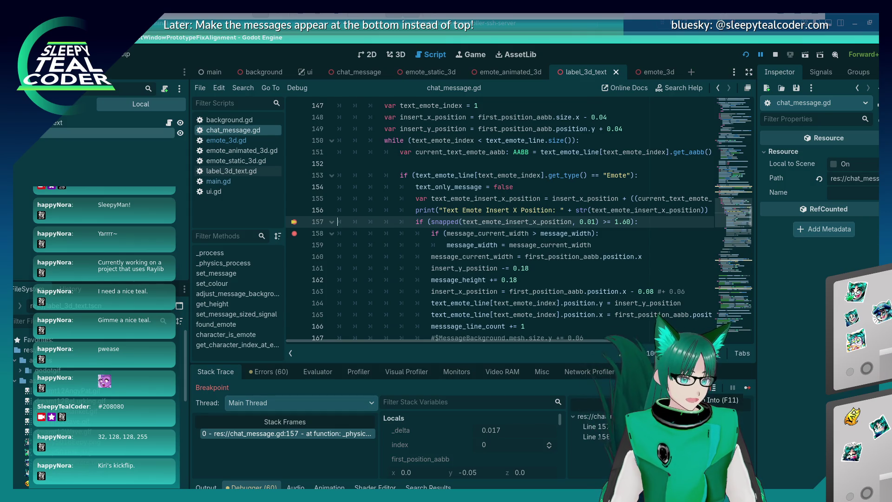
{"action": "left_click", "coordinate": [713, 387]}
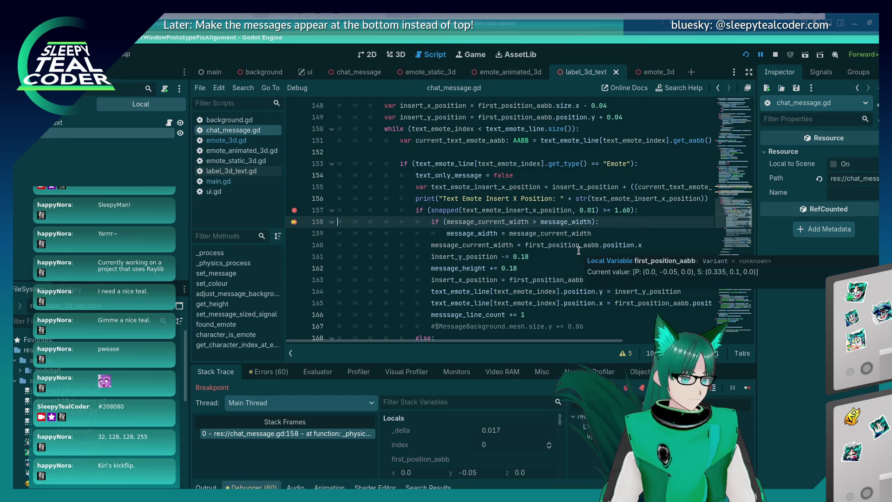
{"action": "mouse_move", "coordinate": [518, 221]}
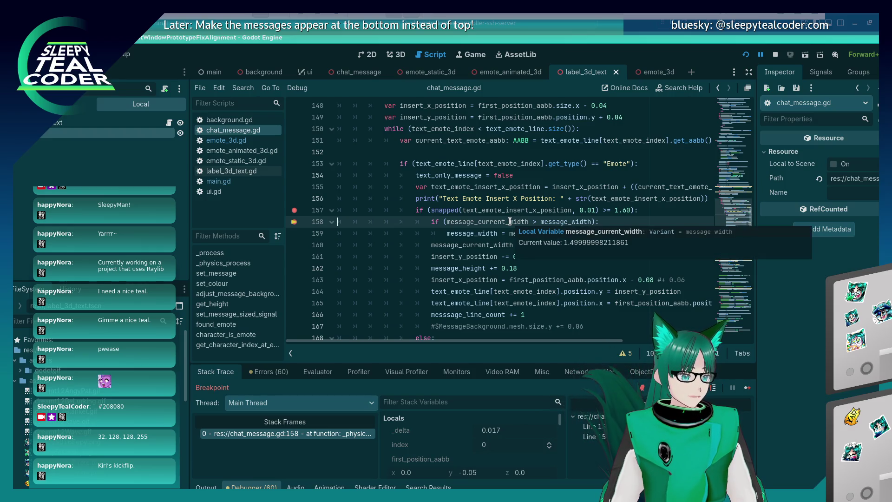
{"action": "left_click", "coordinate": [749, 388]}
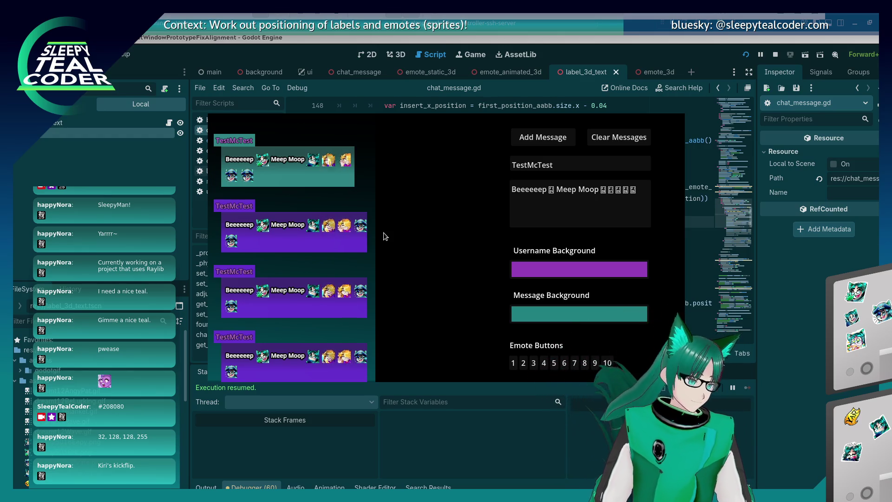
{"action": "key", "text": "alt+Tab"}
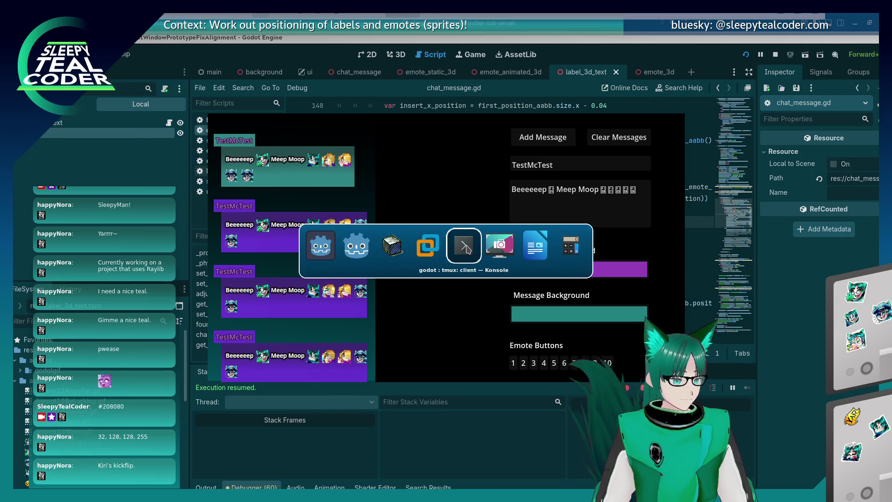
In Konsole, check git status and review the diff of label_3d_text.tscn.
{"action": "left_click", "coordinate": [465, 245]}
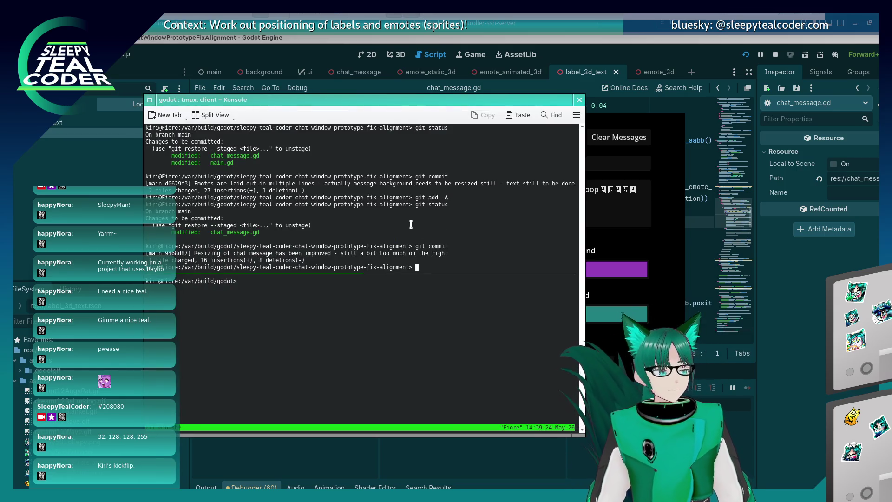
{"action": "type", "text": "git sta"}
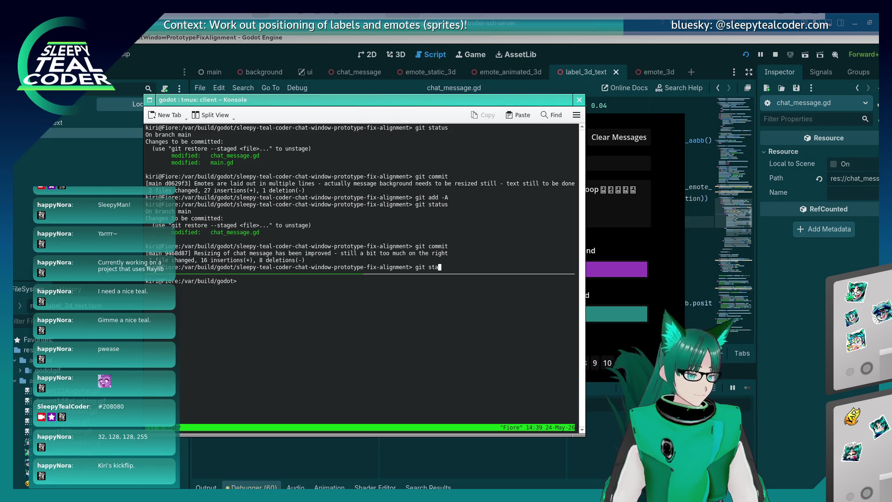
{"action": "type", "text": "tus"}
{"action": "key", "text": "Return"}
{"action": "type", "text": "git diff label_3"}
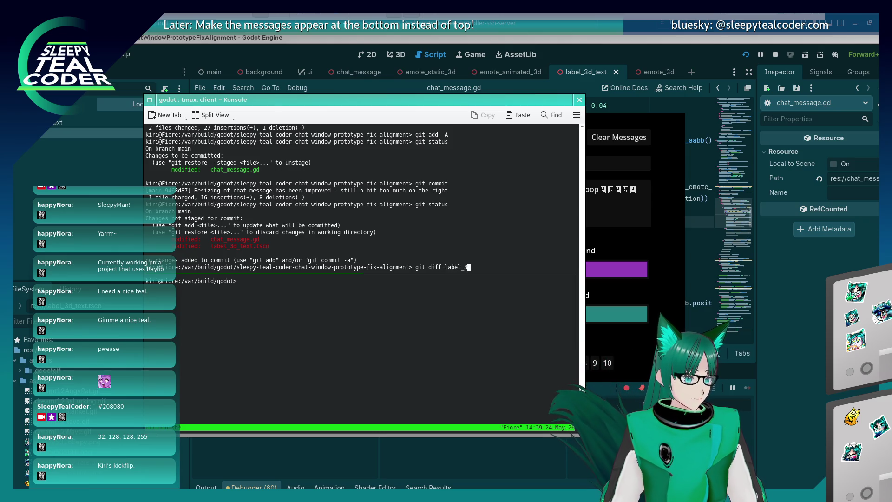
{"action": "type", "text": "d"}
{"action": "key", "text": "Tab"}
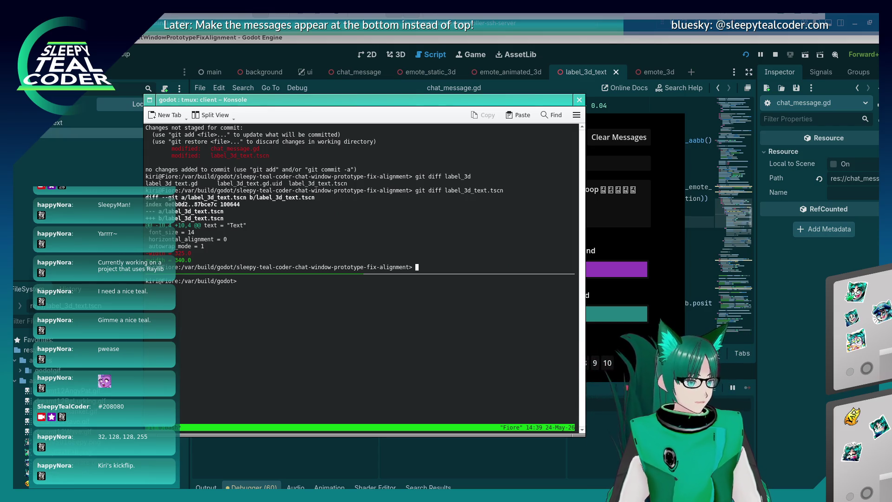
{"action": "type", "text": "git add -A"}
Stage all changes with git add -A and start a git commit.
{"action": "key", "text": "Return"}
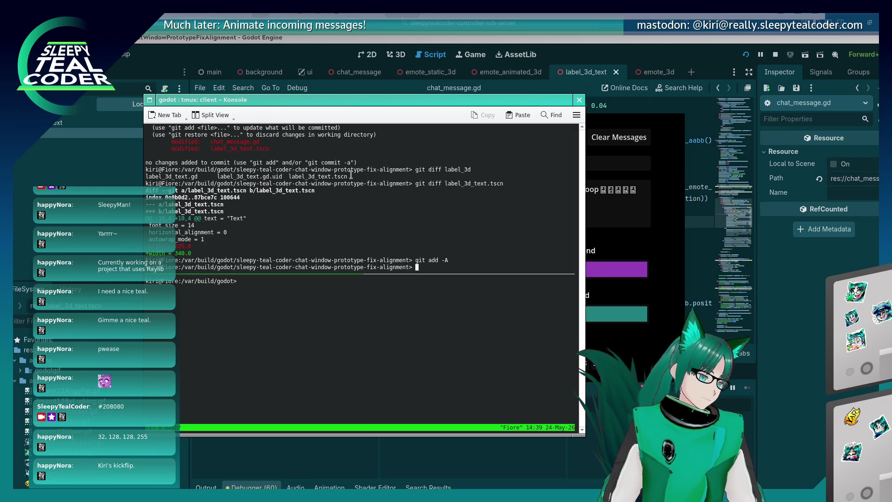
{"action": "key", "text": "alt+Tab"}
{"action": "key", "text": "Escape"}
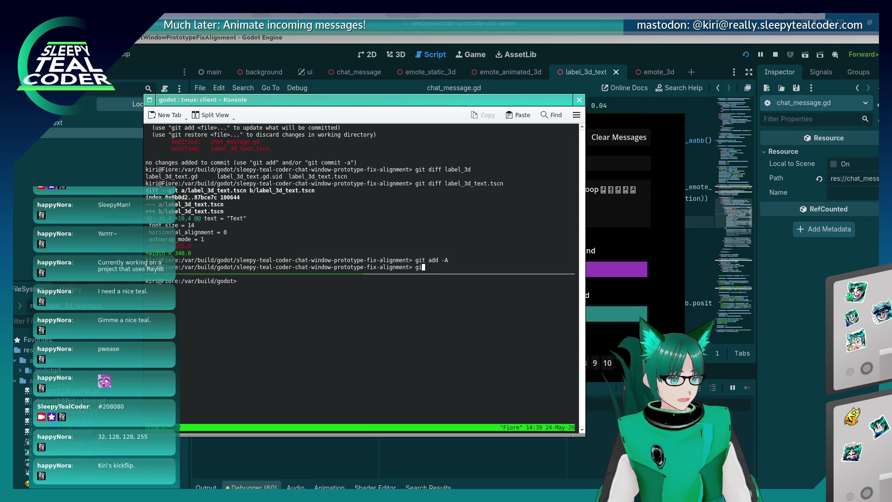
{"action": "type", "text": "mit"}
{"action": "key", "text": "Return"}
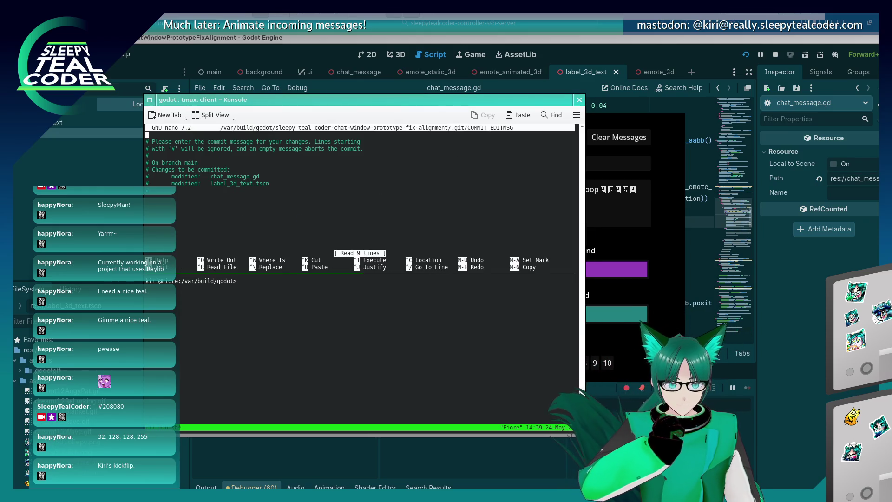
Write the commit message 'Fix edge case where 1.599... in float is not 1.60 causing layout to go wrong for emotes' and save it in nano.
{"action": "key", "text": "Return"}
{"action": "type", "text": "Fix edge case where"}
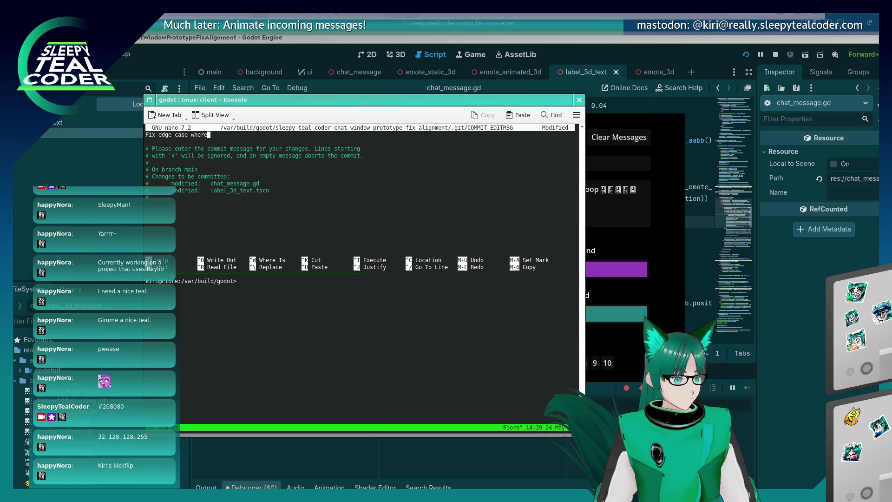
{"action": "type", "text": "1.5999999 in float"}
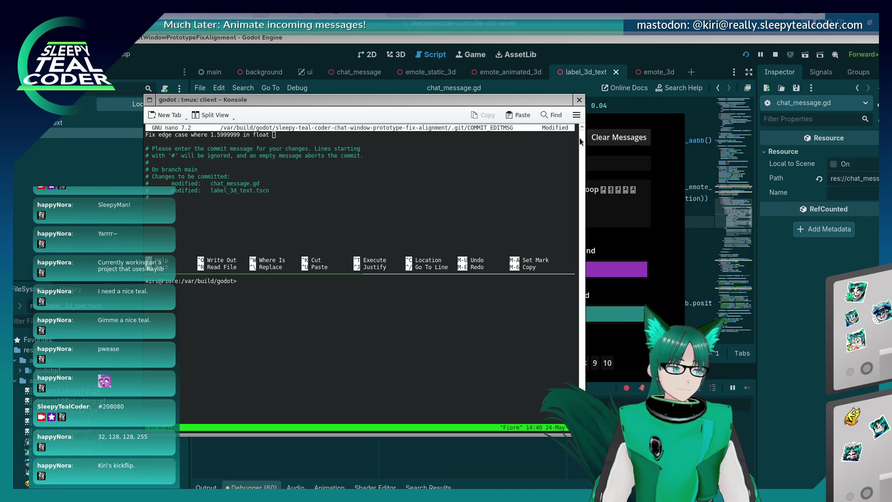
{"action": "left_click", "coordinate": [340, 232]}
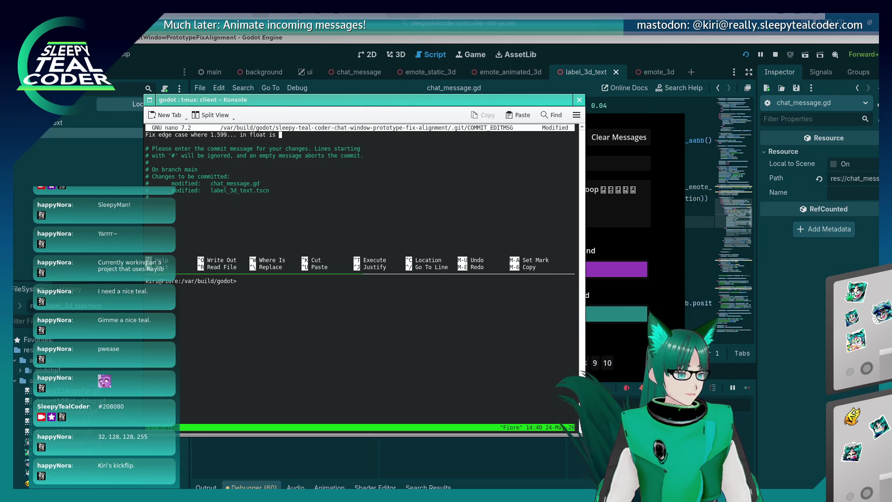
{"action": "type", "text": "causing layout to go wrong for emotes"}
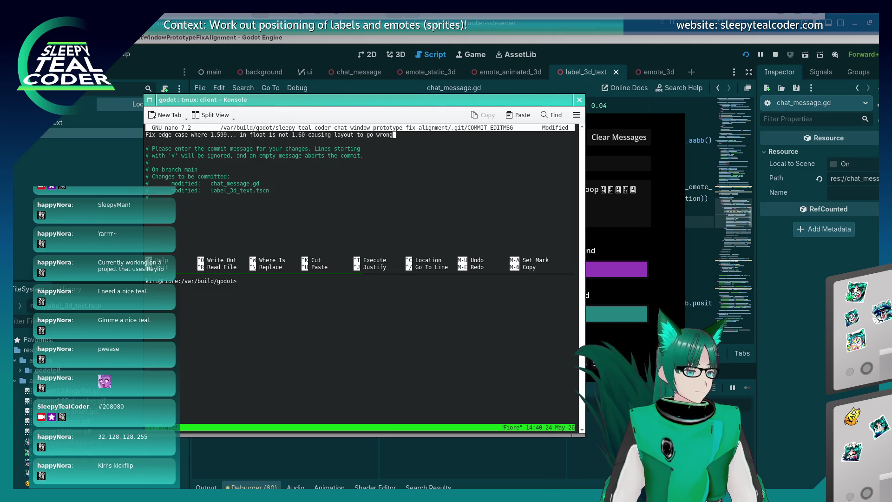
{"action": "key", "text": "ctrl+o"}
{"action": "key", "text": "Return"}
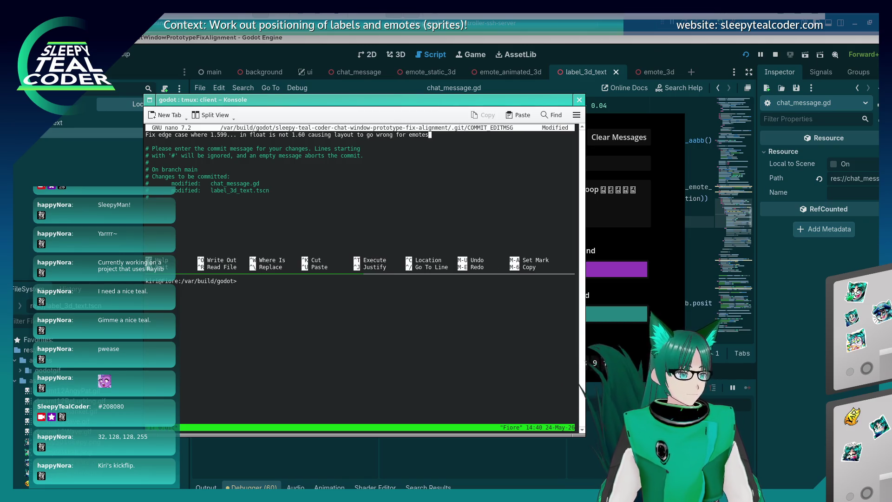
{"action": "key", "text": "ctrl+s"}
{"action": "key", "text": "ctrl+x"}
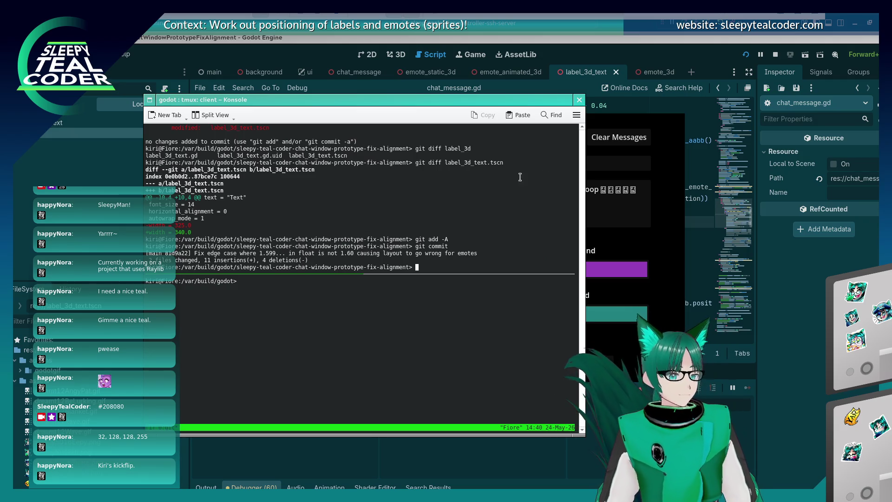
{"action": "left_click", "coordinate": [621, 152]}
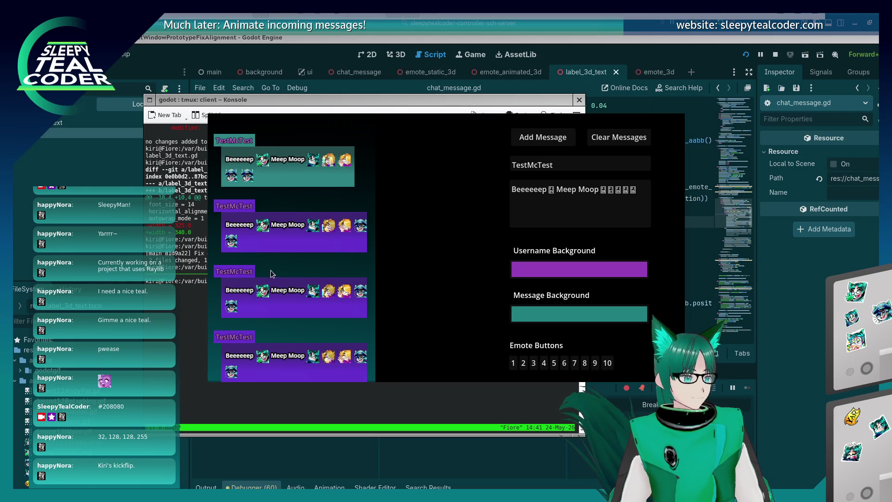
Shorten the test text to 'Beeeeeep Meep Moo' and post it as a new message.
{"action": "left_click", "coordinate": [595, 189]}
{"action": "key", "text": "BackSpace"}
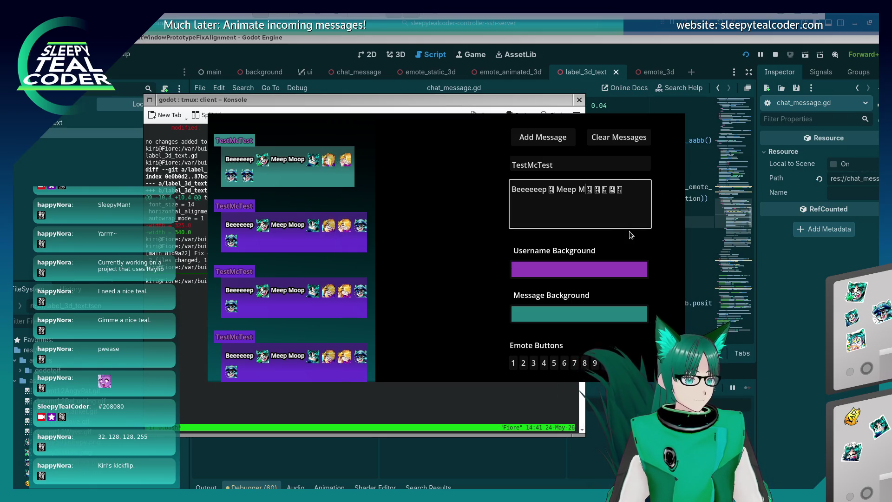
{"action": "left_click", "coordinate": [545, 141]}
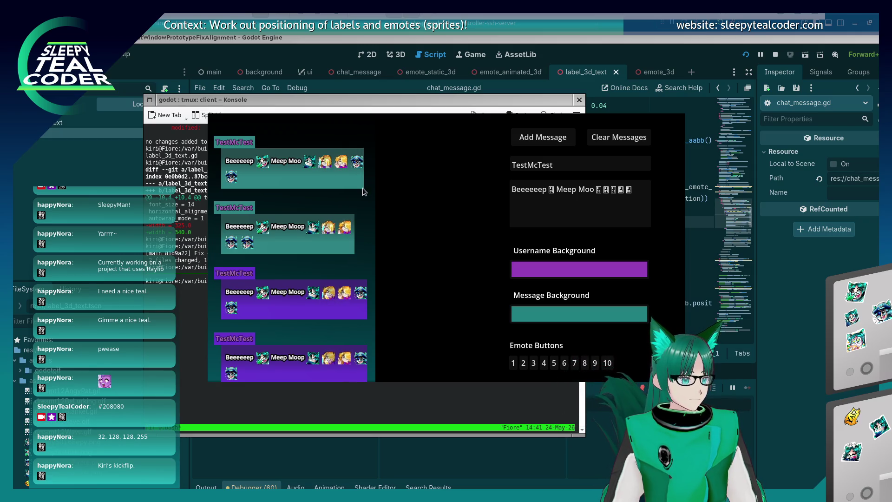
Toggle the line 157 breakpoint in chat_message.gd and select the line 157 Stack Trace entry.
{"action": "key", "text": "alt+Tab"}
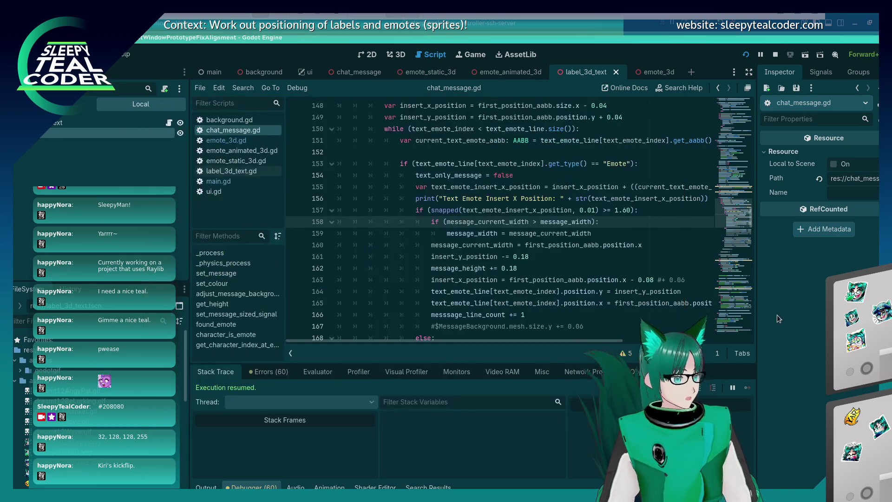
{"action": "left_click", "coordinate": [294, 210]}
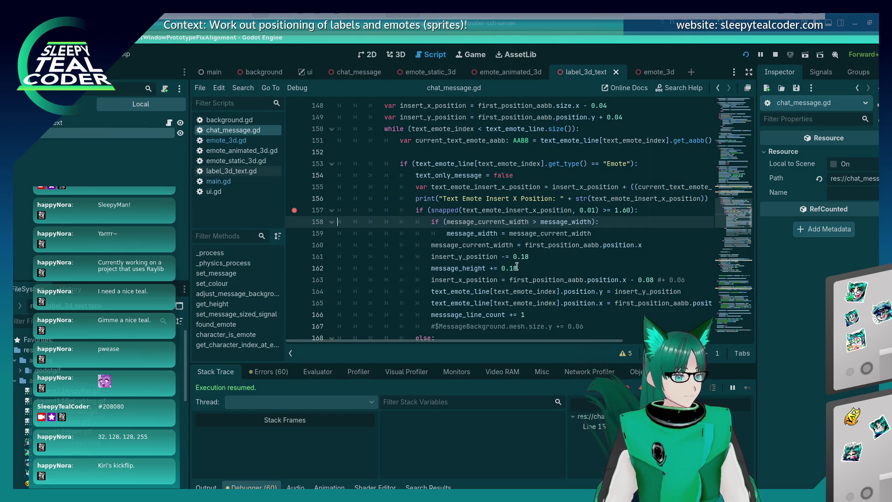
{"action": "key", "text": "alt+Tab"}
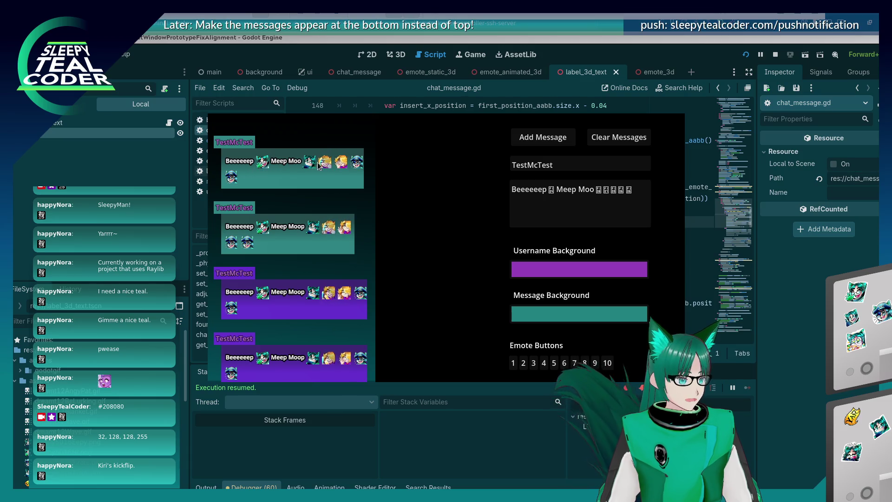
{"action": "key", "text": "alt+Tab"}
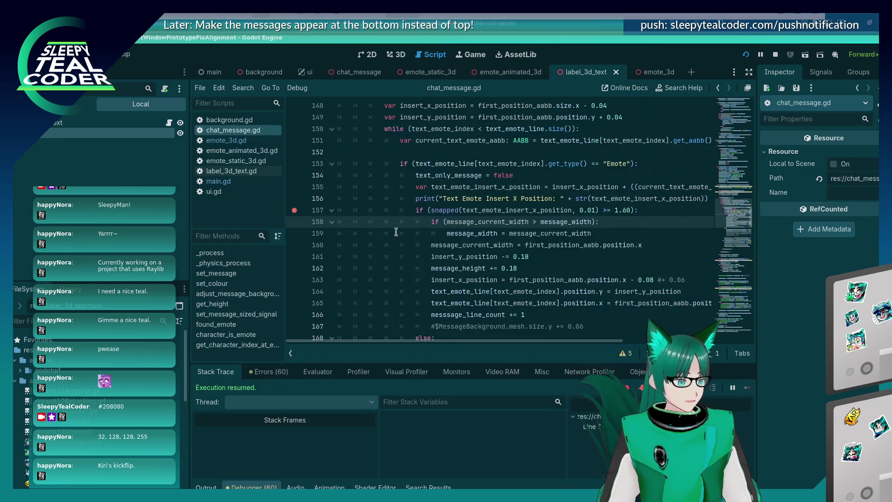
{"action": "right_click", "coordinate": [298, 213]}
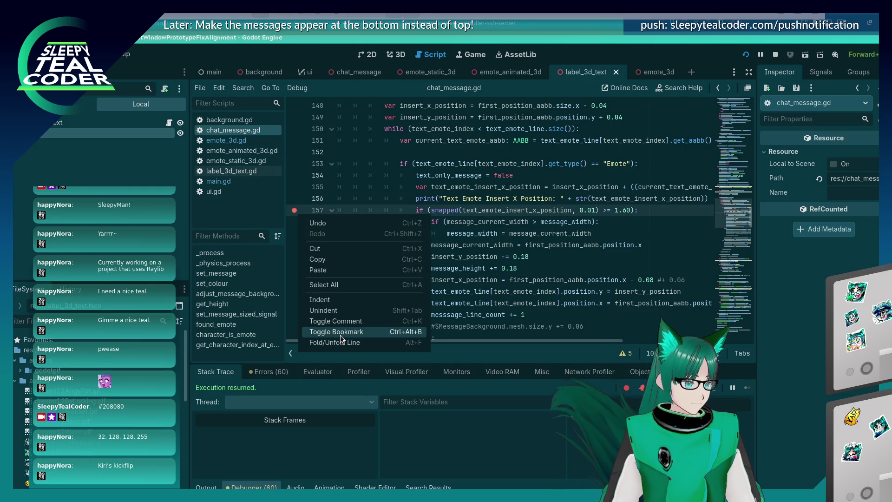
{"action": "left_click", "coordinate": [518, 466]}
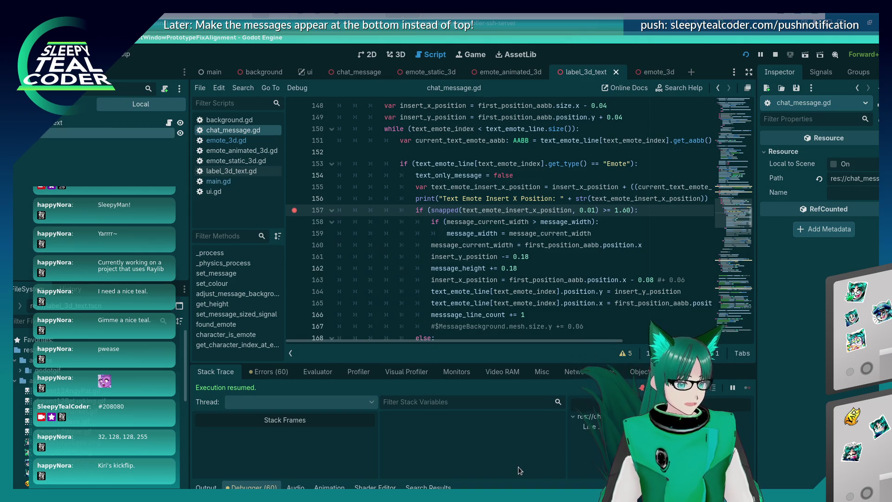
{"action": "left_click", "coordinate": [593, 427]}
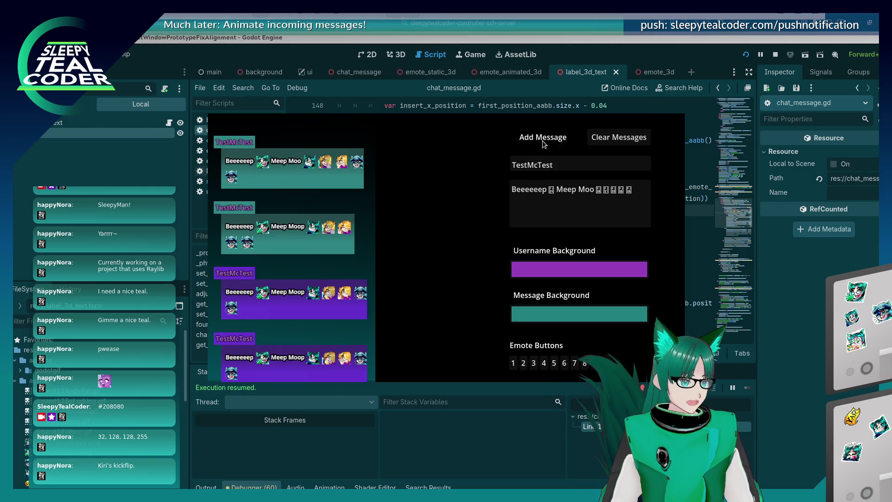
Add a test message and continue past the breakpoint twice.
{"action": "left_click", "coordinate": [543, 137]}
{"action": "left_click", "coordinate": [746, 389]}
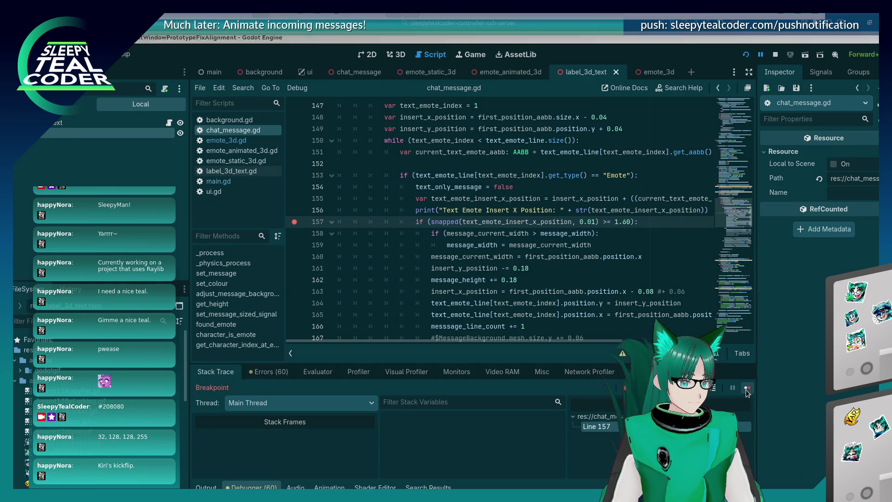
{"action": "left_click", "coordinate": [746, 389]}
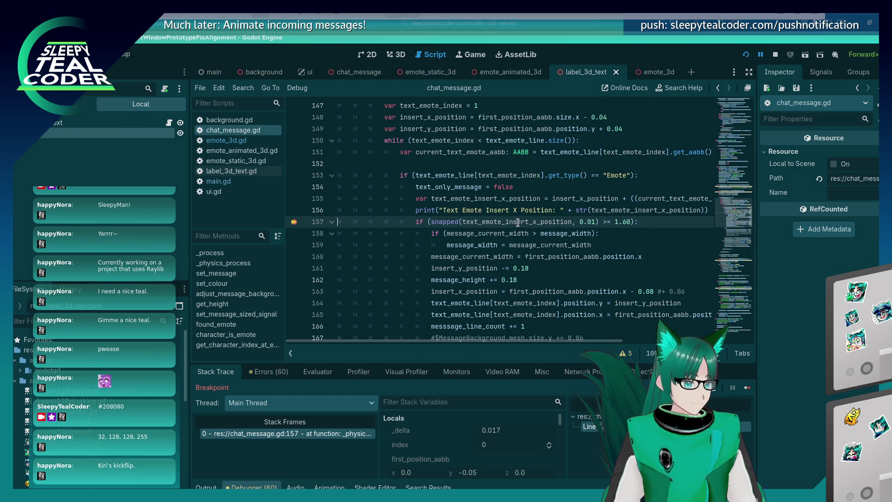
{"action": "mouse_move", "coordinate": [517, 223]}
Add another message and stop at line 157, where text_emote_insert_x_position reads 1.55499996602535.
{"action": "key", "text": "alt+Tab"}
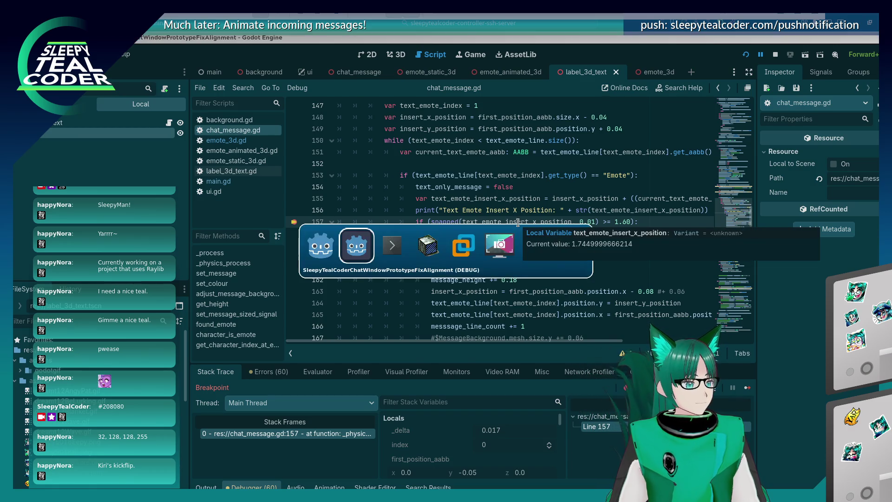
{"action": "left_click", "coordinate": [745, 389]}
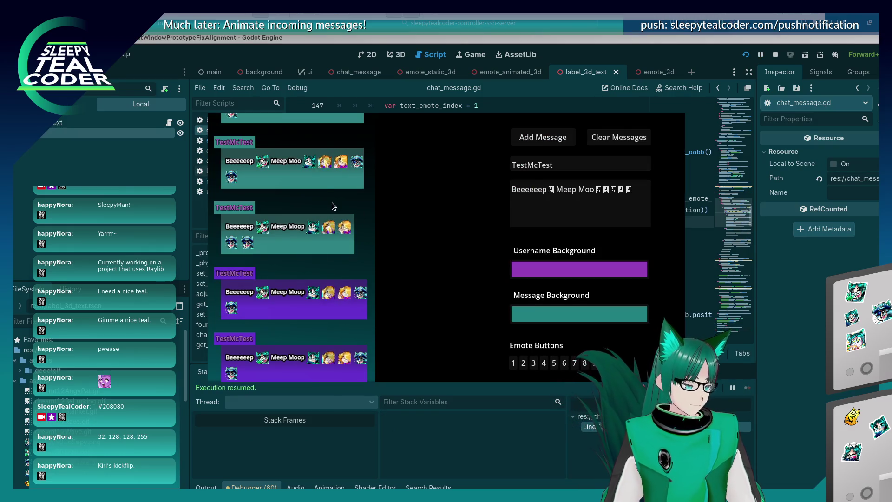
{"action": "scroll", "coordinate": [332, 203], "scroll_direction": "up", "scroll_amount": 2}
{"action": "left_click", "coordinate": [537, 138]}
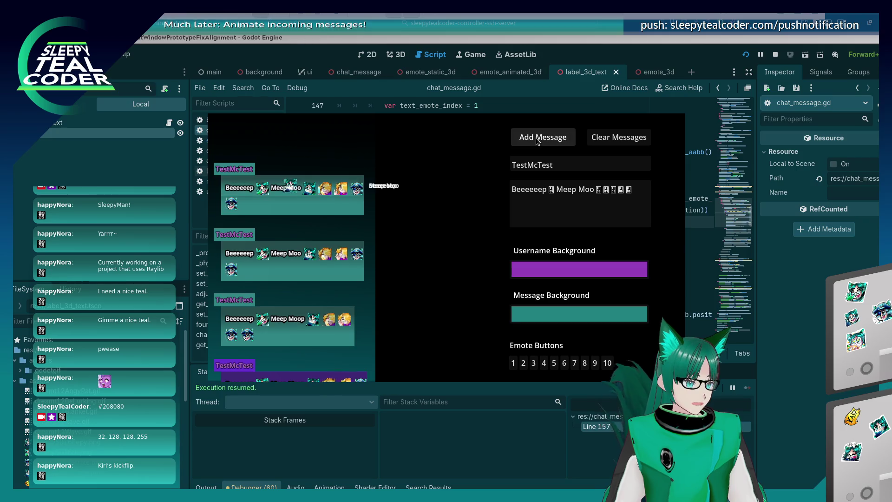
{"action": "left_click", "coordinate": [748, 386]}
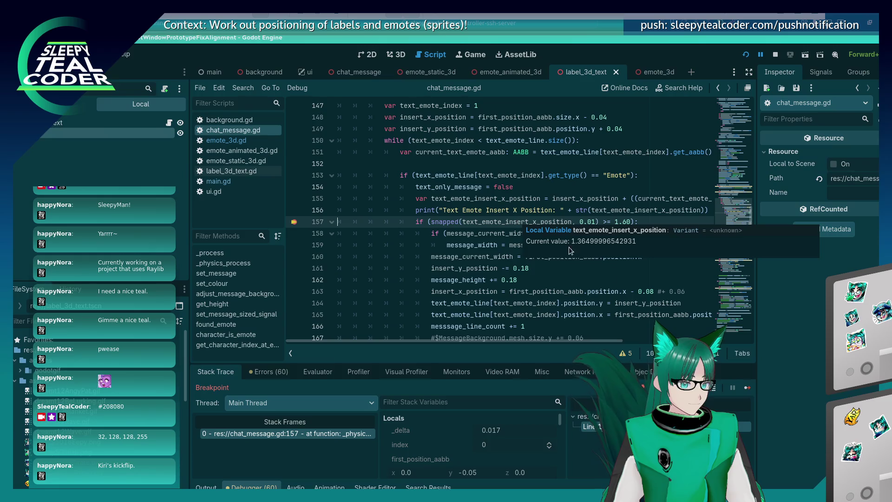
{"action": "key", "text": "F12"}
{"action": "mouse_move", "coordinate": [528, 224]}
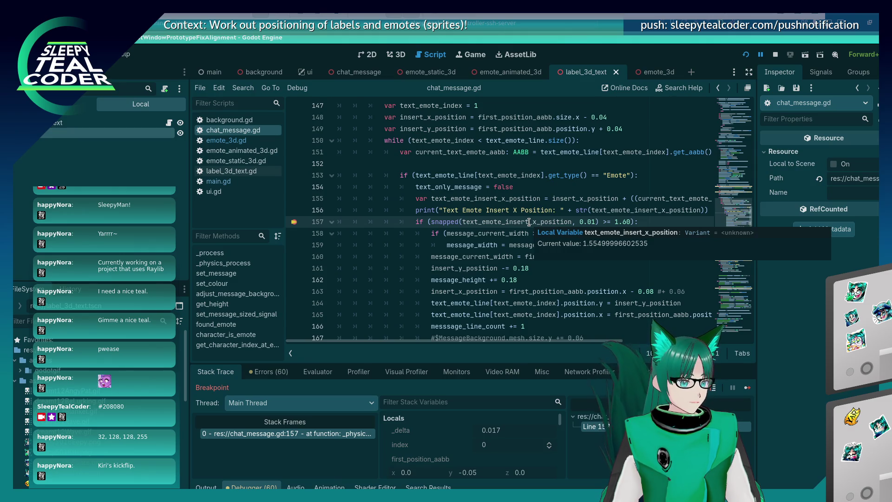
Change the snapped() threshold on line 157 from 1.60 to 1.55.
{"action": "key", "text": "BackSpace"}
{"action": "key", "text": "BackSpace"}
{"action": "type", "text": "5"}
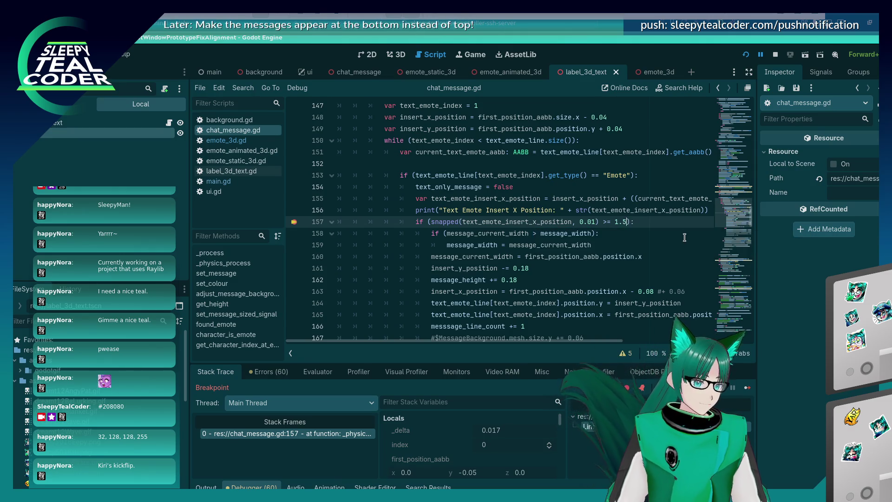
{"action": "type", "text": "5"}
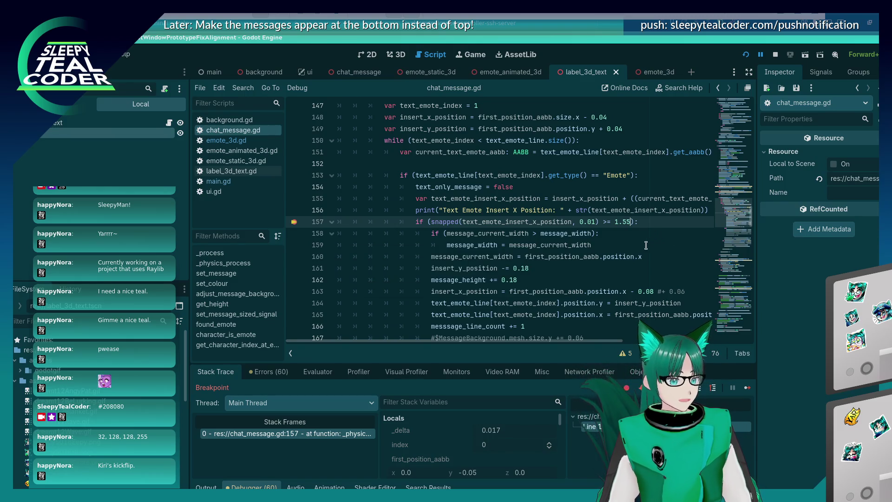
{"action": "key", "text": "alt+Tab"}
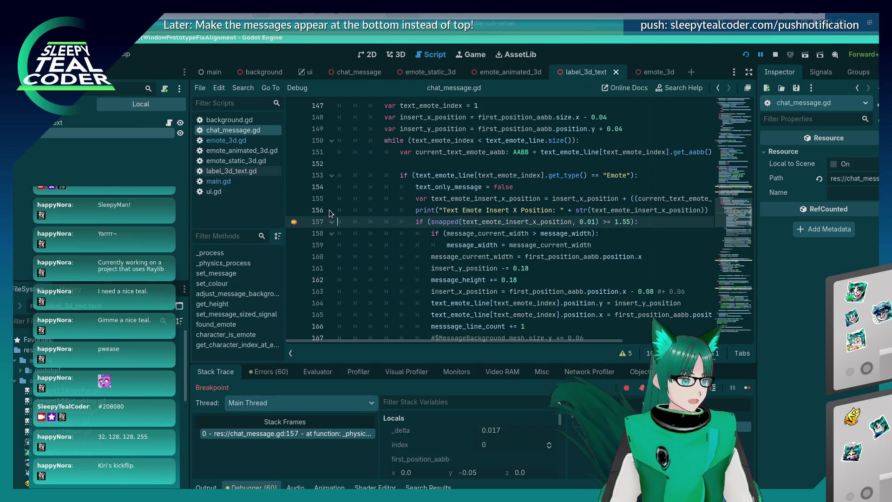
Resume the game and add two test messages with the fix applied.
{"action": "left_click", "coordinate": [747, 387]}
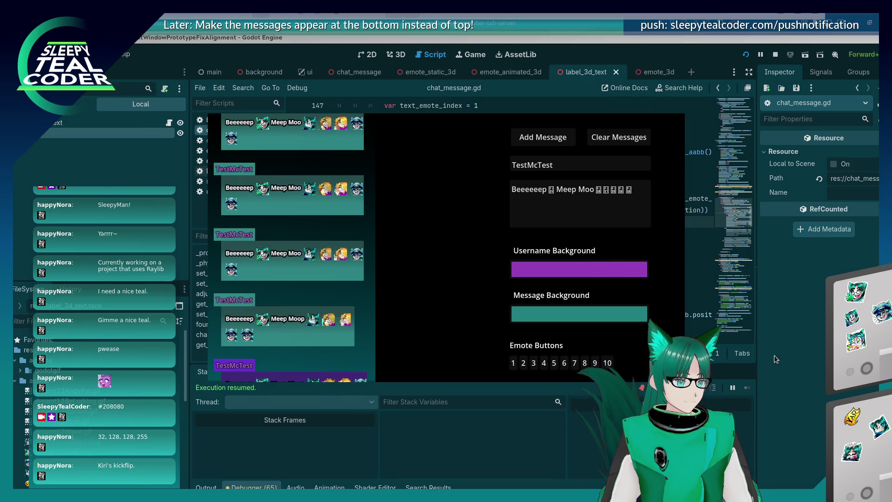
{"action": "left_click", "coordinate": [535, 137]}
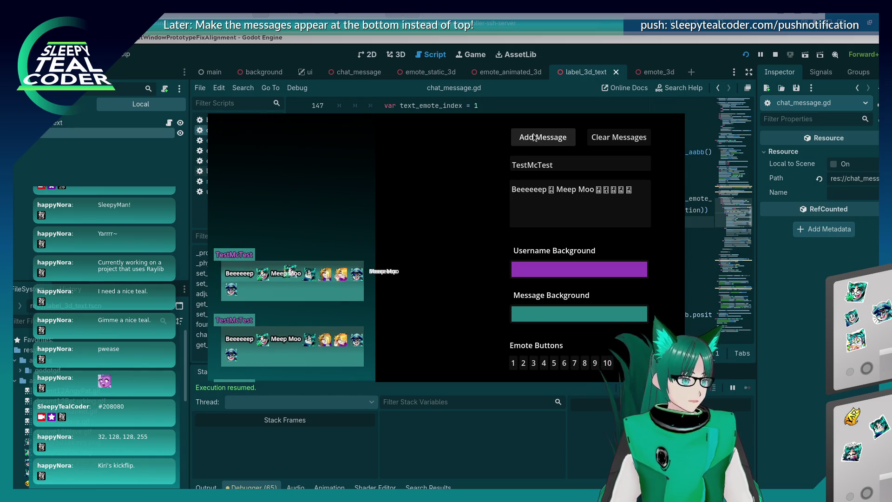
{"action": "left_click", "coordinate": [536, 136]}
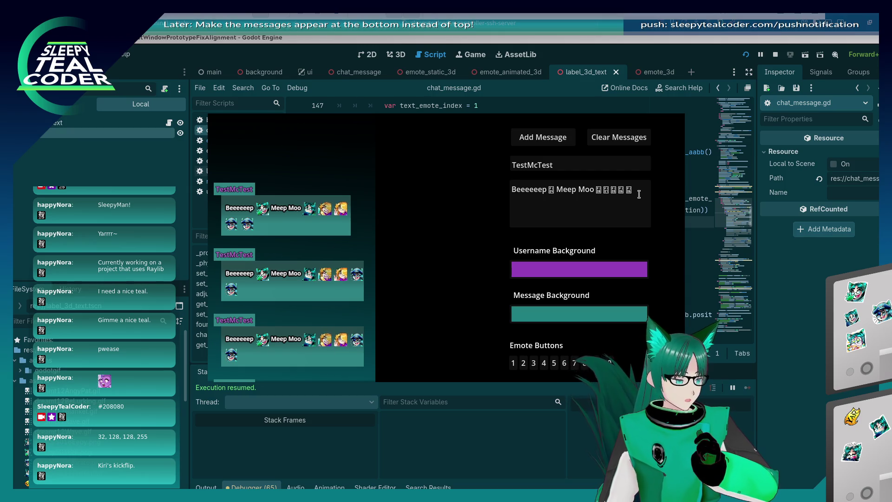
Edit the message text back to 'Meep Moop', post it, and add one more message.
{"action": "left_click", "coordinate": [639, 194]}
{"action": "key", "text": "Left"}
{"action": "key", "text": "Left"}
{"action": "key", "text": "Left"}
{"action": "type", "text": "p"}
{"action": "left_click", "coordinate": [548, 143]}
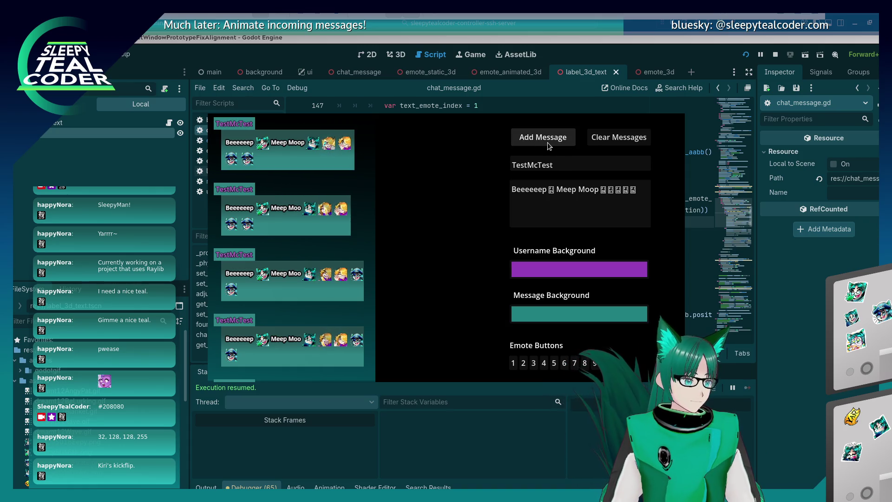
{"action": "left_click", "coordinate": [550, 138]}
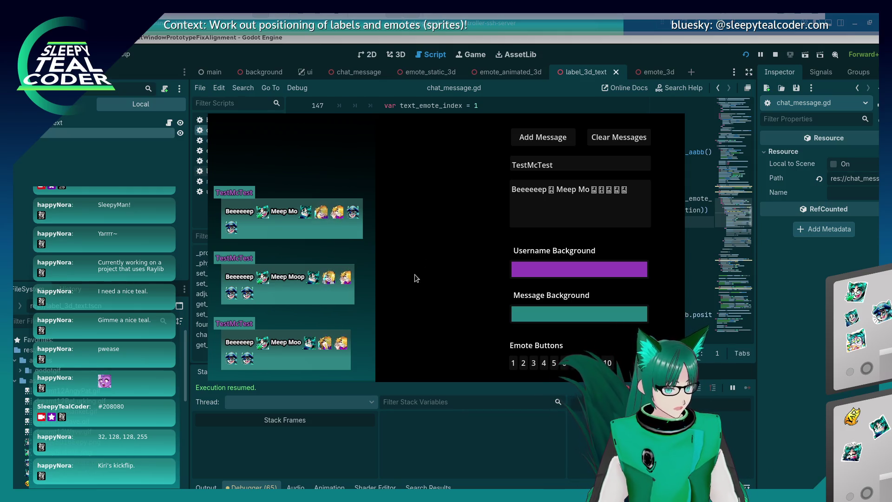
{"action": "key", "text": "alt+Tab"}
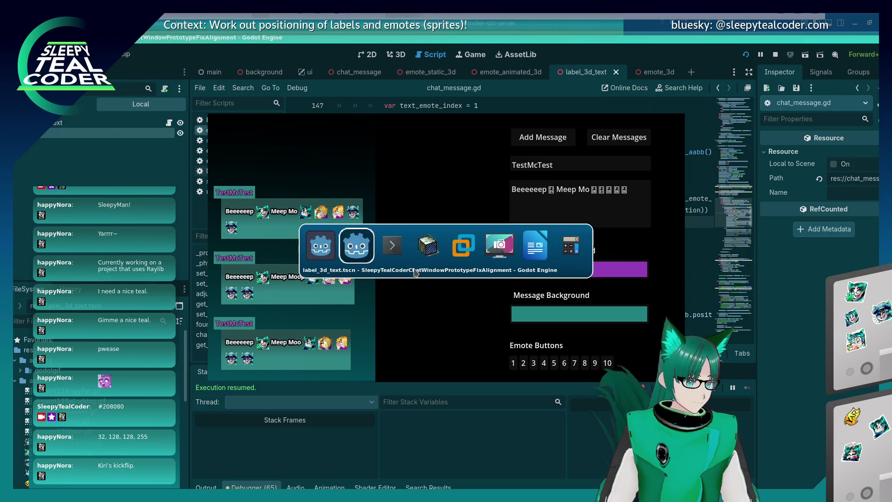
Restage all changes and run git commit --amend from the command history.
{"action": "key", "text": "Up"}
{"action": "key", "text": "Up"}
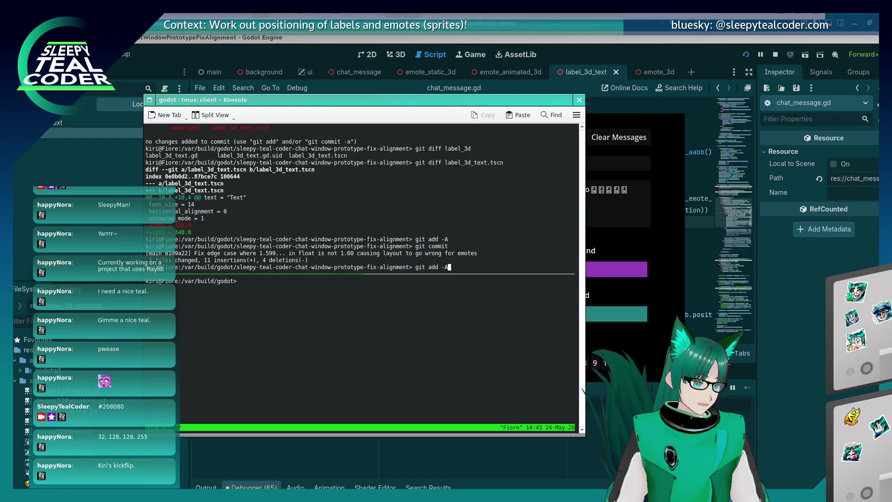
{"action": "key", "text": "Return"}
{"action": "key", "text": "Up"}
{"action": "key", "text": "Up"}
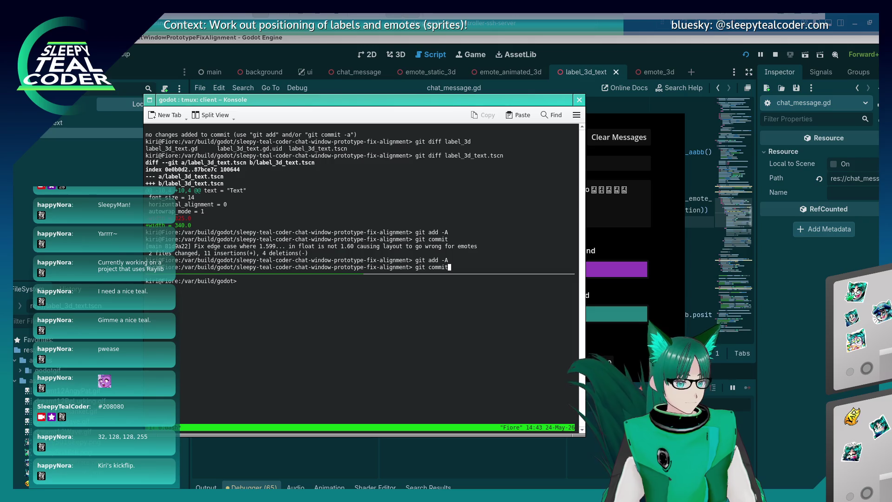
{"action": "type", "text": "--amend"}
{"action": "key", "text": "Return"}
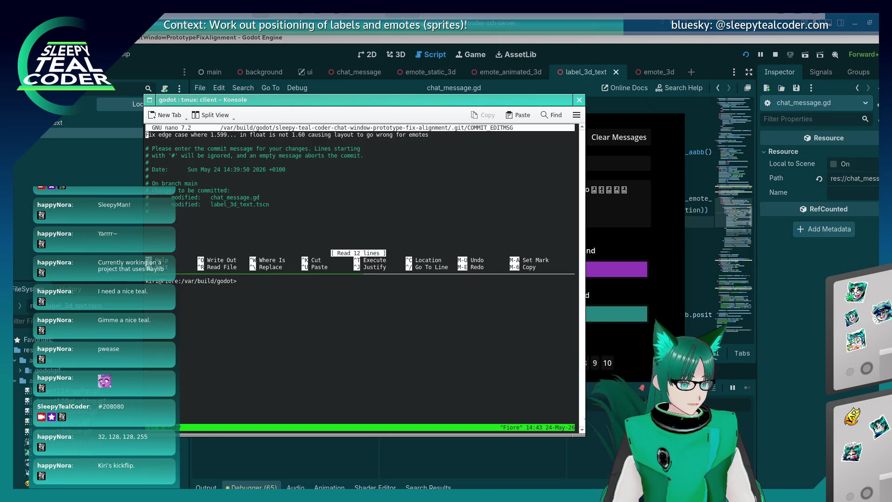
Delete '1.599... in float is not' from the commit message in nano.
{"action": "key", "text": "End"}
{"action": "key", "text": "Left"}
{"action": "key", "text": "Left"}
{"action": "key", "text": "Left"}
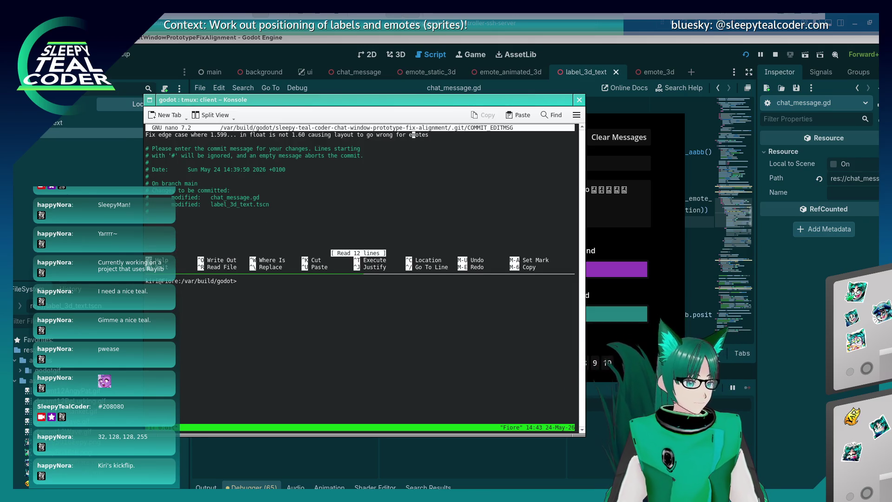
{"action": "key", "text": "Left"}
{"action": "key", "text": "Left"}
{"action": "key", "text": "Left"}
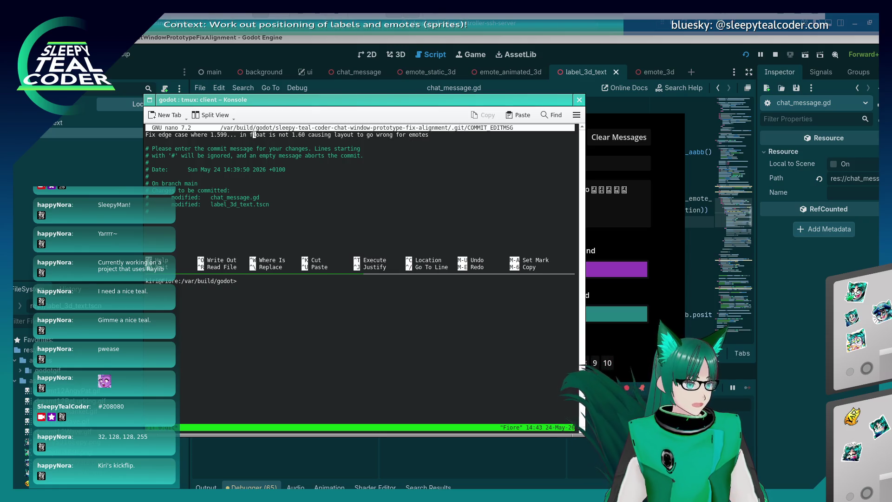
{"action": "key", "text": "Right"}
{"action": "key", "text": "BackSpace"}
{"action": "key", "text": "BackSpace"}
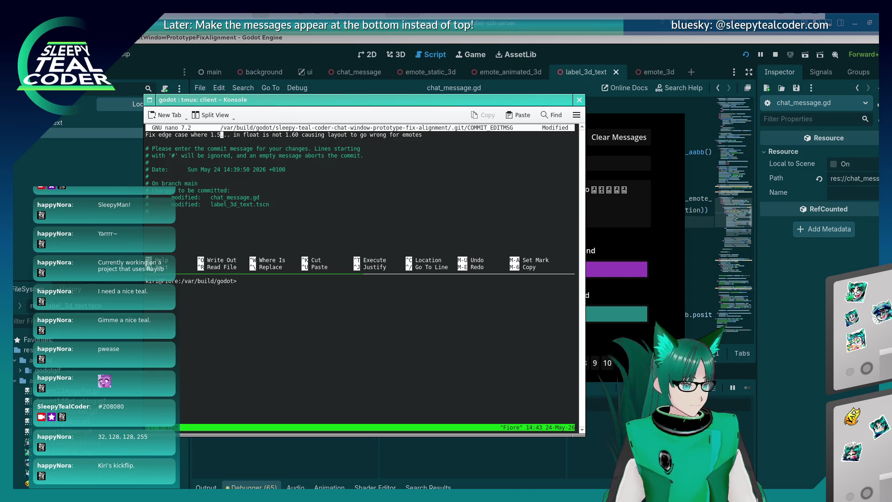
{"action": "key", "text": "Delete"}
{"action": "key", "text": "Delete"}
{"action": "key", "text": "Delete"}
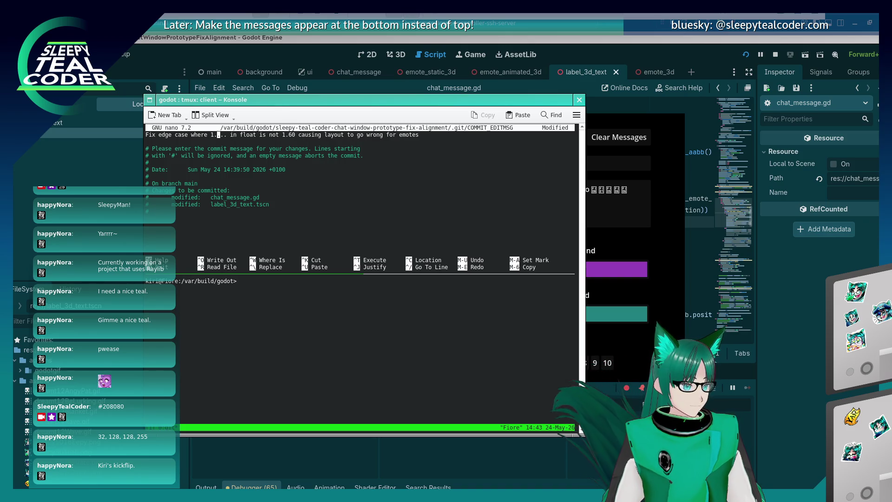
{"action": "key", "text": "BackSpace"}
{"action": "key", "text": "BackSpace"}
{"action": "key", "text": "BackSpace"}
{"action": "key", "text": "Delete"}
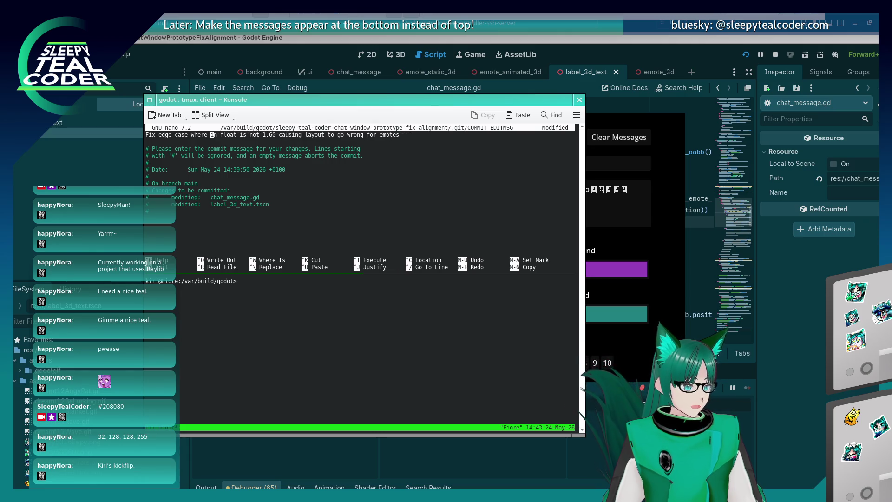
{"action": "key", "text": "Delete"}
{"action": "key", "text": "Delete"}
{"action": "key", "text": "Delete"}
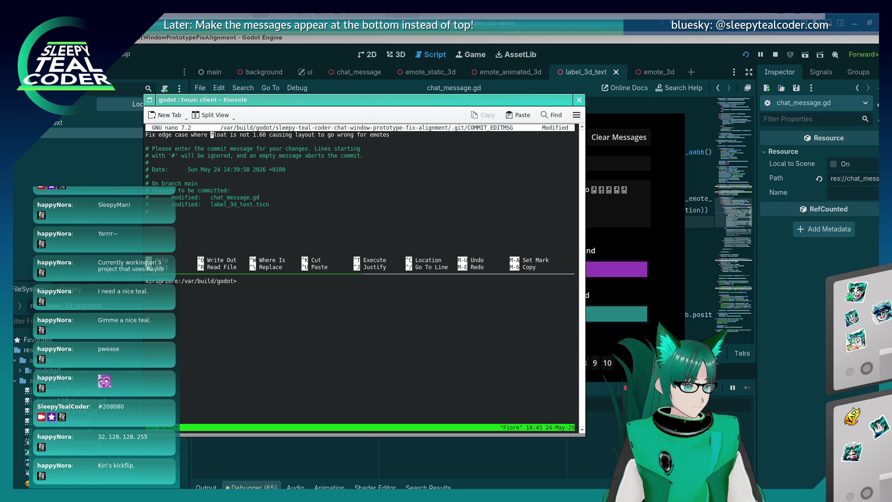
{"action": "key", "text": "Delete"}
{"action": "key", "text": "Delete"}
{"action": "key", "text": "Delete"}
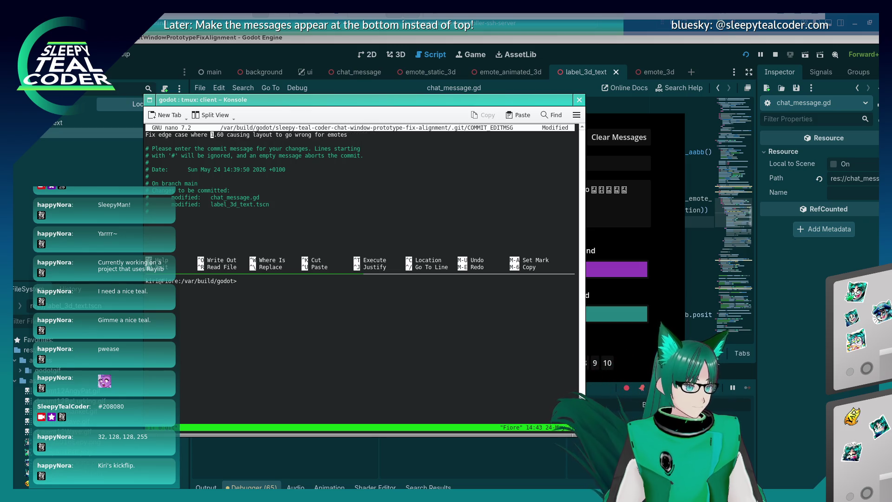
{"action": "key", "text": "Right"}
{"action": "key", "text": "Right"}
Reword it to '1.55-1.60 causes layout issues for emotes', then save and exit nano.
{"action": "type", "text": "55-1."}
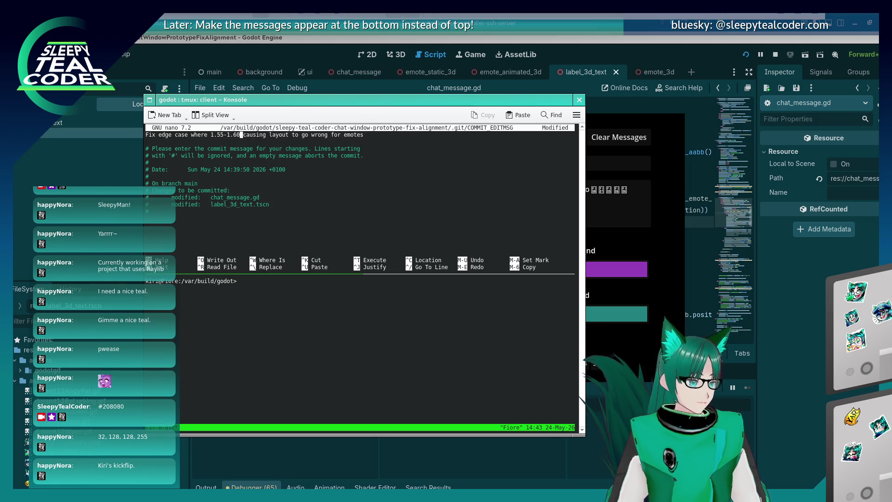
{"action": "key", "text": "Right"}
{"action": "key", "text": "Right"}
{"action": "key", "text": "Delete"}
{"action": "key", "text": "Right"}
{"action": "key", "text": "Right"}
{"action": "key", "text": "Right"}
{"action": "key", "text": "Delete"}
{"action": "key", "text": "Delete"}
{"action": "key", "text": "Delete"}
{"action": "type", "text": "es"}
{"action": "key", "text": "Right"}
{"action": "key", "text": "Right"}
{"action": "key", "text": "Right"}
{"action": "key", "text": "Right"}
{"action": "key", "text": "Delete"}
{"action": "type", "text": "issues"}
{"action": "key", "text": "Delete"}
{"action": "key", "text": "Delete"}
{"action": "key", "text": "Delete"}
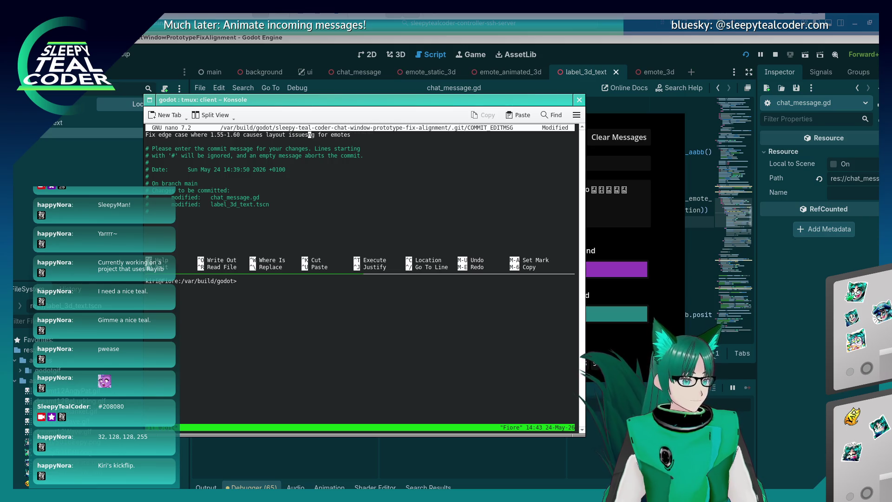
{"action": "key", "text": "End"}
{"action": "key", "text": "ctrl+o"}
{"action": "key", "text": "Return"}
{"action": "key", "text": "ctrl+x"}
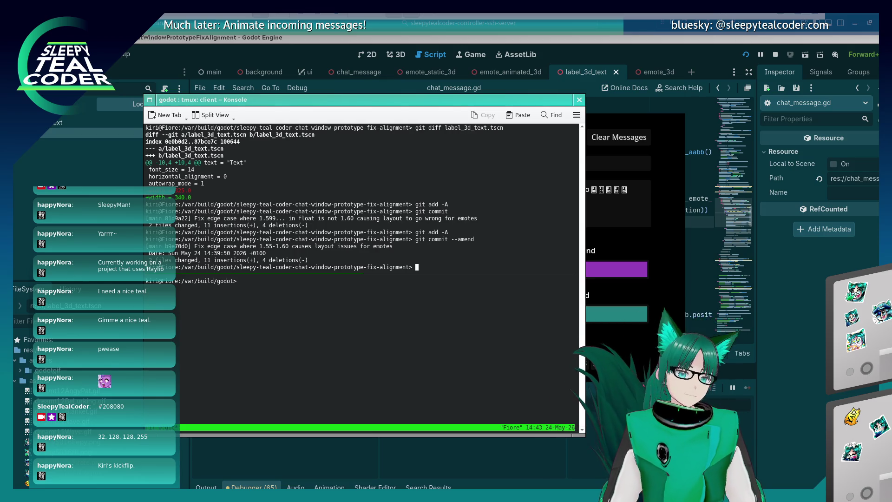
{"action": "key", "text": "alt+Tab"}
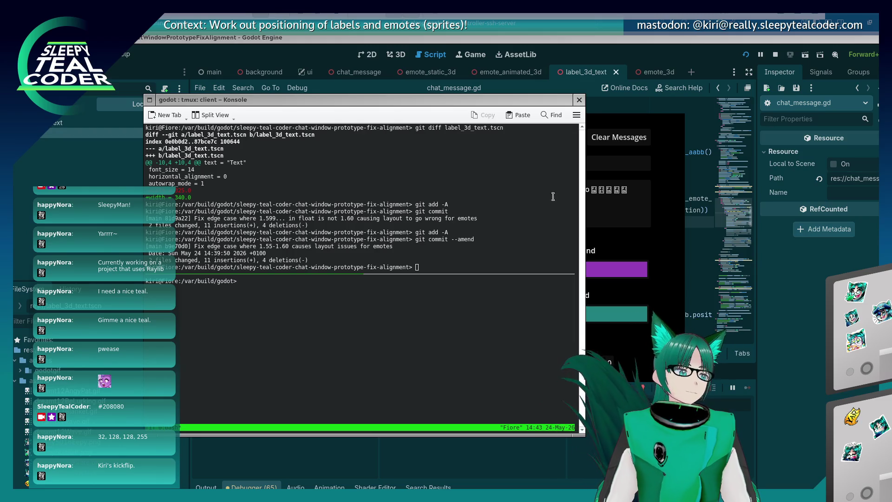
{"action": "left_click", "coordinate": [660, 232]}
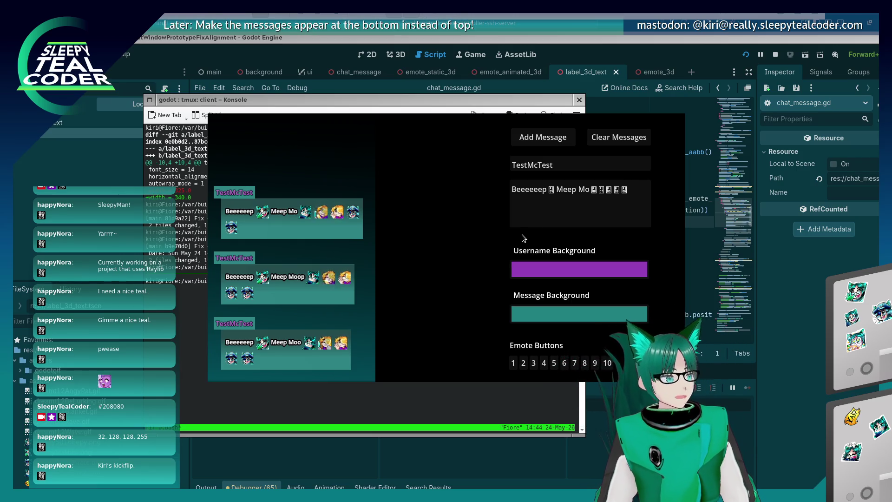
Put the cursor in the running prototype's message text field.
{"action": "left_click", "coordinate": [577, 194]}
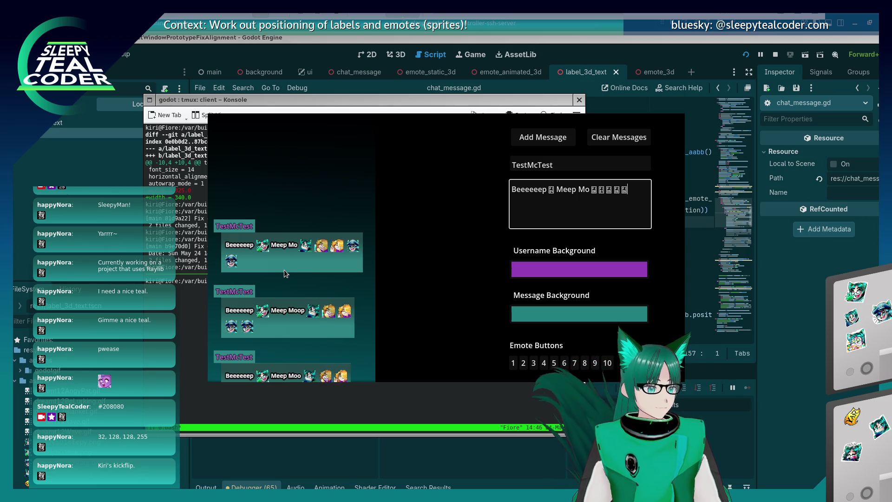
Post a message ending with ' Test test test' after the emotes, then stop the game.
{"action": "type", "text": "Test "}
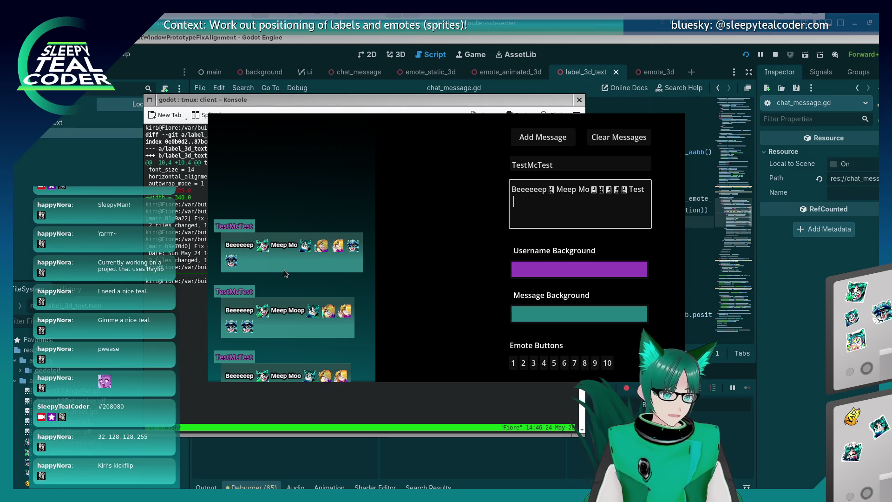
{"action": "type", "text": "test test test"}
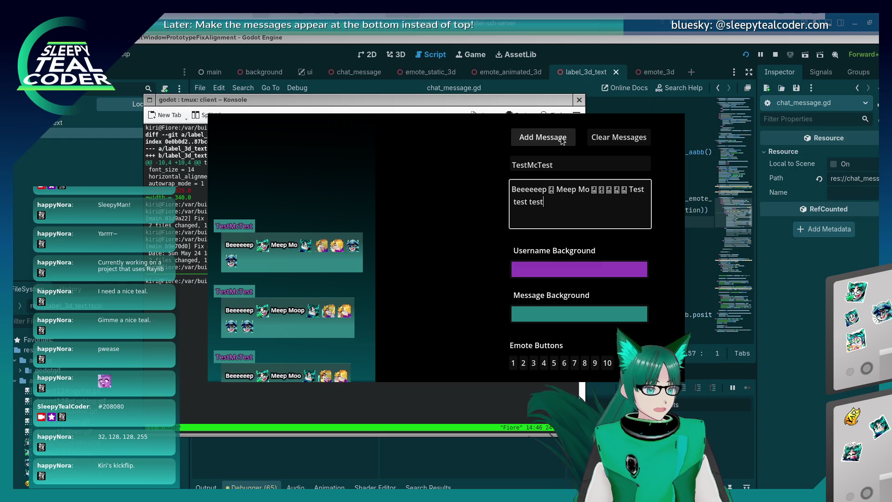
{"action": "left_click", "coordinate": [543, 138]}
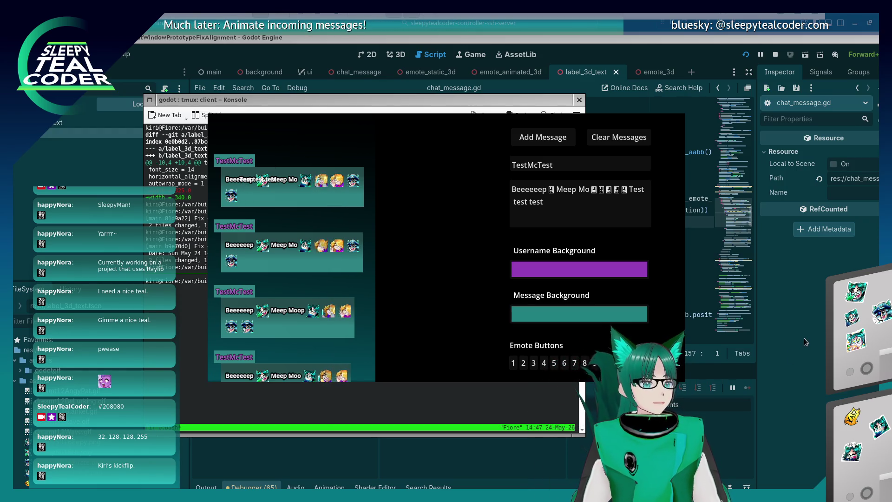
{"action": "key", "text": "F8"}
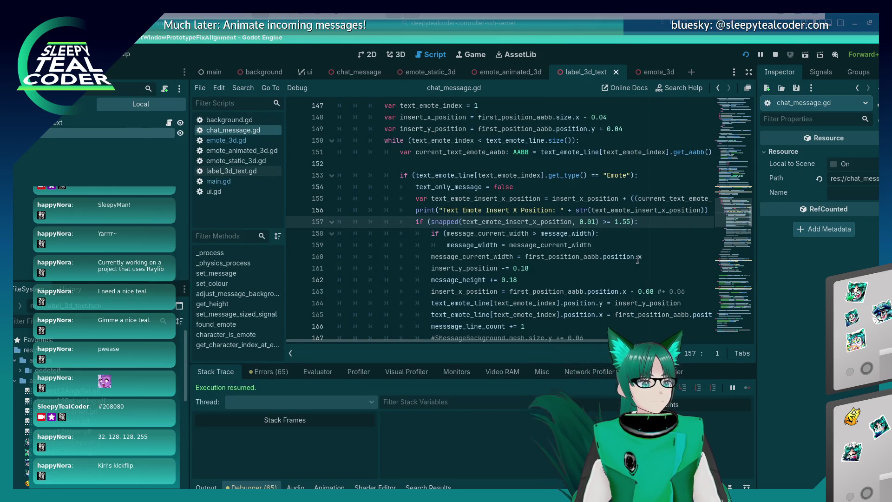
Review chat_message.gd and delete the commented-out line 167.
{"action": "scroll", "coordinate": [579, 244], "scroll_direction": "down", "scroll_amount": 5}
{"action": "scroll", "coordinate": [578, 244], "scroll_direction": "up", "scroll_amount": 4}
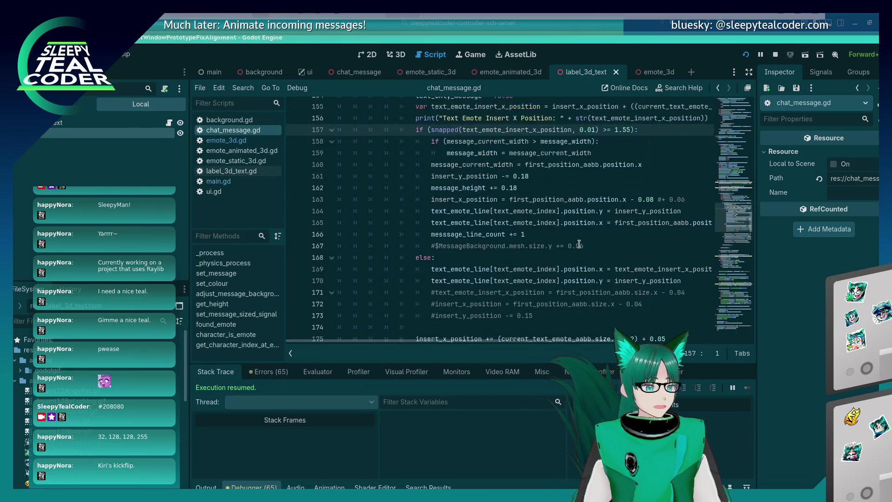
{"action": "scroll", "coordinate": [579, 244], "scroll_direction": "down", "scroll_amount": 2}
{"action": "scroll", "coordinate": [579, 244], "scroll_direction": "up", "scroll_amount": 1}
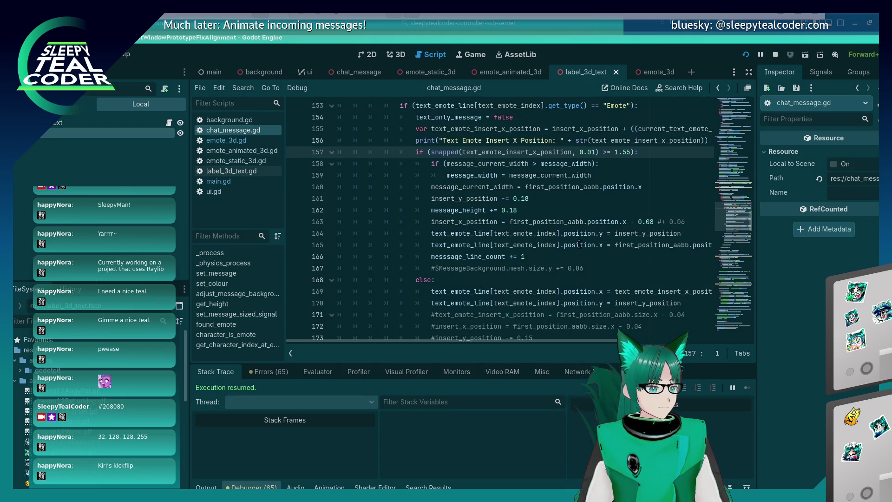
{"action": "scroll", "coordinate": [579, 244], "scroll_direction": "up", "scroll_amount": 7}
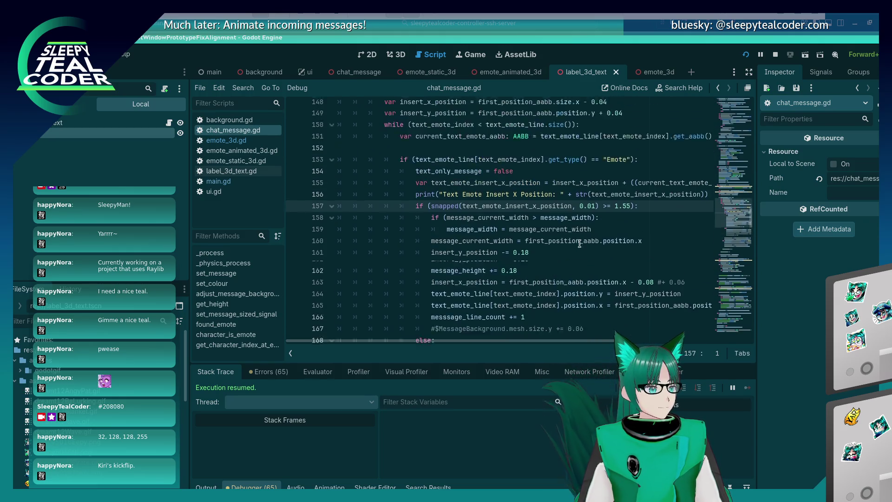
{"action": "scroll", "coordinate": [580, 244], "scroll_direction": "down", "scroll_amount": 3}
{"action": "scroll", "coordinate": [579, 244], "scroll_direction": "up", "scroll_amount": 2}
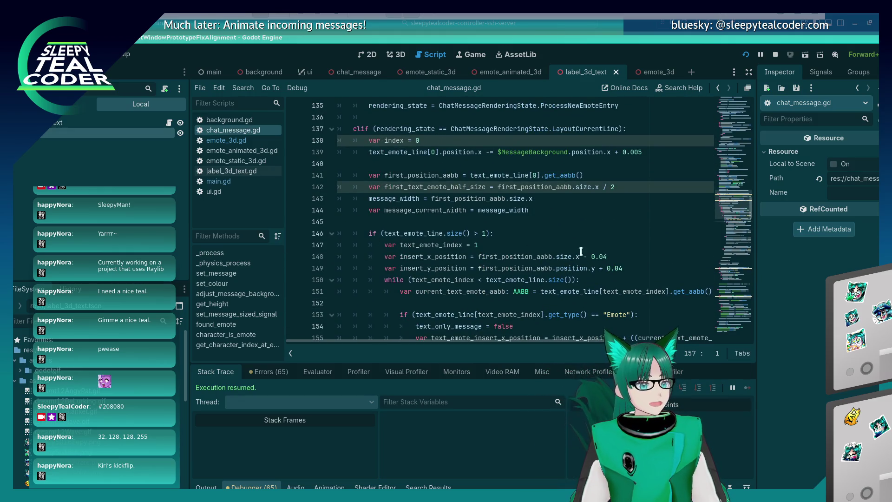
{"action": "scroll", "coordinate": [583, 264], "scroll_direction": "down", "scroll_amount": 3}
{"action": "scroll", "coordinate": [583, 263], "scroll_direction": "up", "scroll_amount": 1}
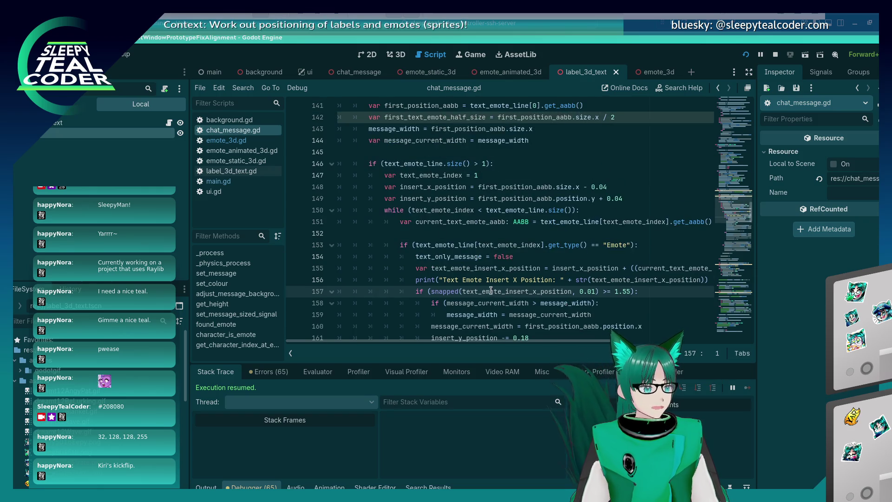
{"action": "scroll", "coordinate": [490, 290], "scroll_direction": "down", "scroll_amount": 6}
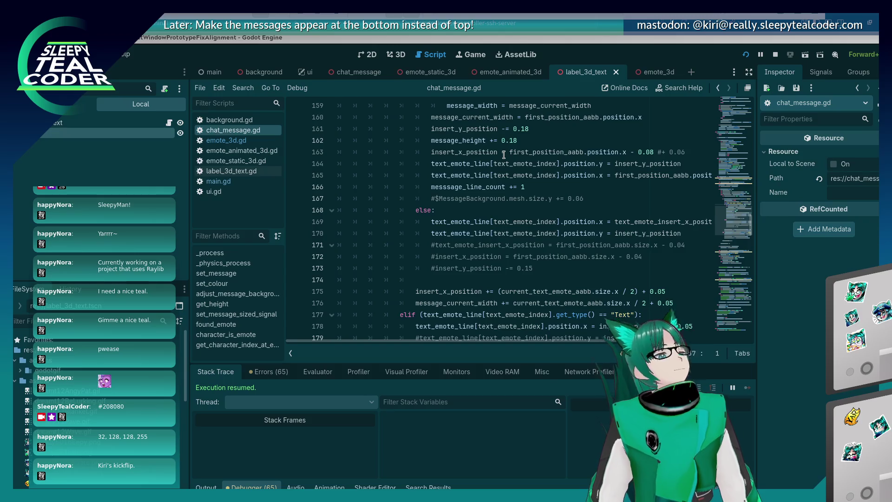
{"action": "scroll", "coordinate": [501, 197], "scroll_direction": "up", "scroll_amount": 4}
{"action": "scroll", "coordinate": [486, 218], "scroll_direction": "down", "scroll_amount": 2}
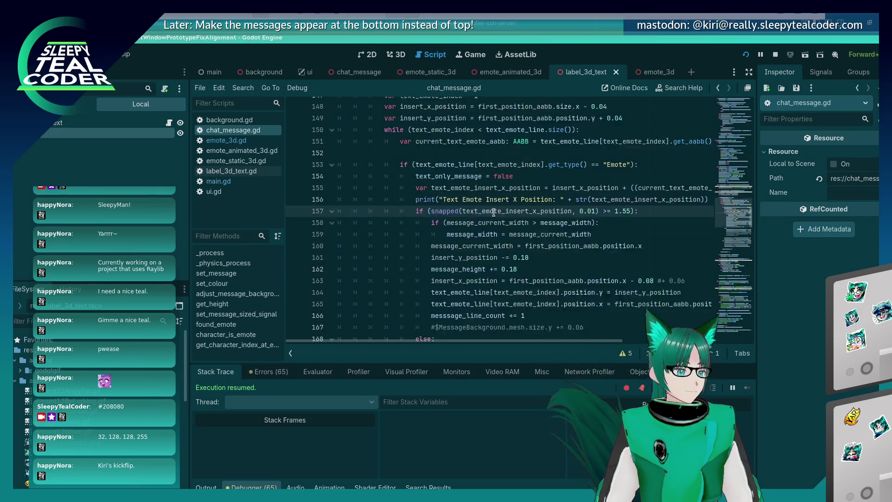
{"action": "scroll", "coordinate": [489, 206], "scroll_direction": "up", "scroll_amount": 4}
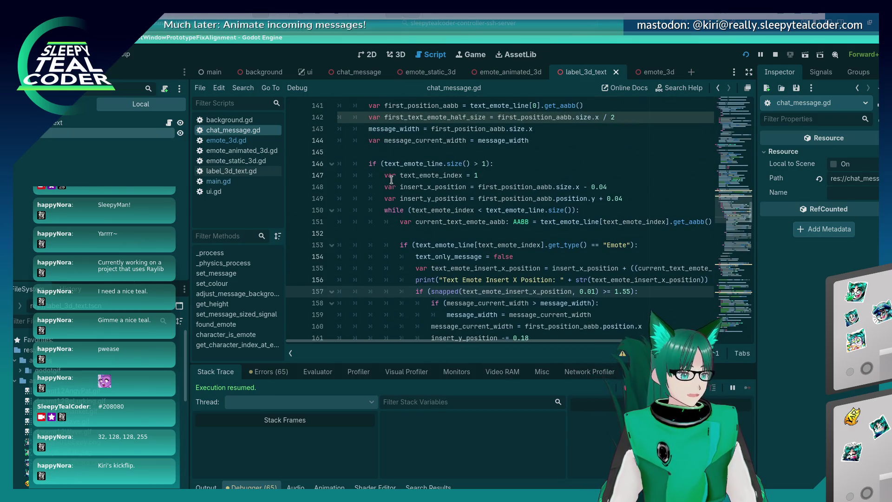
{"action": "scroll", "coordinate": [391, 180], "scroll_direction": "up", "scroll_amount": 3}
{"action": "scroll", "coordinate": [381, 176], "scroll_direction": "down", "scroll_amount": 5}
{"action": "scroll", "coordinate": [370, 171], "scroll_direction": "up", "scroll_amount": 2}
{"action": "scroll", "coordinate": [377, 171], "scroll_direction": "up", "scroll_amount": 2}
{"action": "scroll", "coordinate": [392, 171], "scroll_direction": "down", "scroll_amount": 2}
{"action": "scroll", "coordinate": [437, 212], "scroll_direction": "down", "scroll_amount": 2}
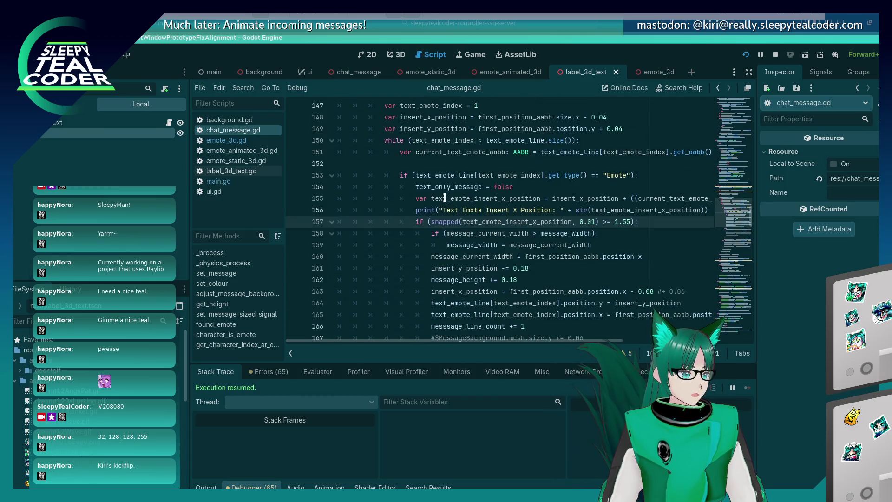
{"action": "left_click", "coordinate": [489, 246]}
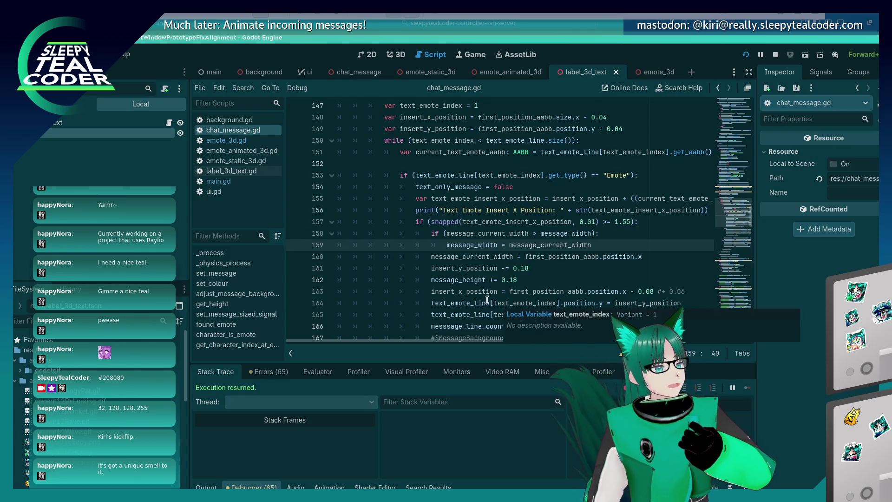
{"action": "scroll", "coordinate": [491, 254], "scroll_direction": "down", "scroll_amount": 1}
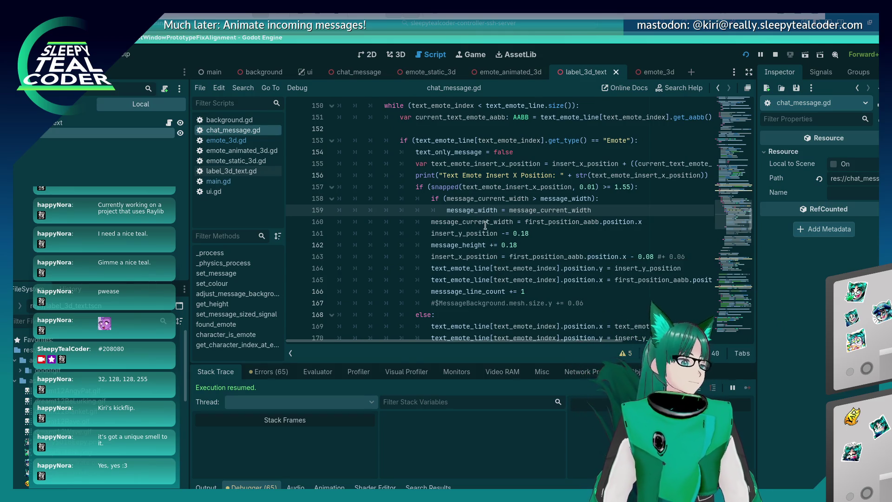
{"action": "scroll", "coordinate": [481, 231], "scroll_direction": "down", "scroll_amount": 1}
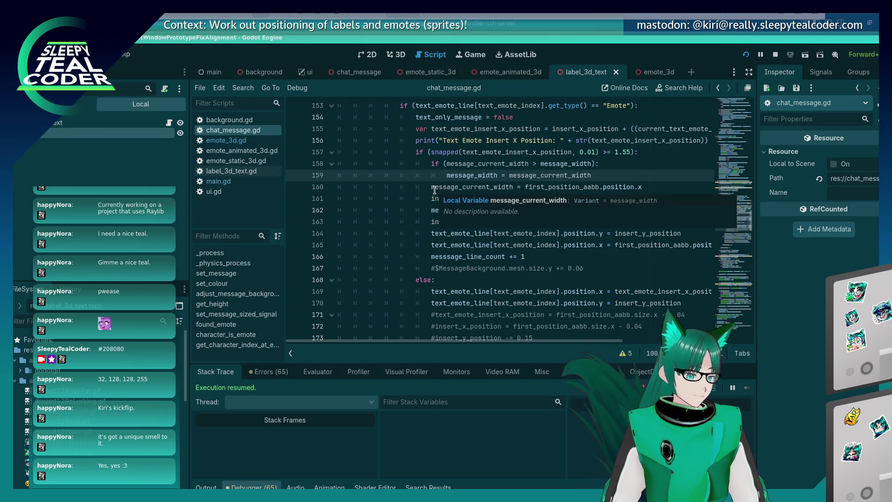
{"action": "left_click", "coordinate": [606, 269]}
{"action": "key", "text": "ctrl+shift+k"}
{"action": "key", "text": "Down"}
{"action": "key", "text": "Down"}
{"action": "key", "text": "Down"}
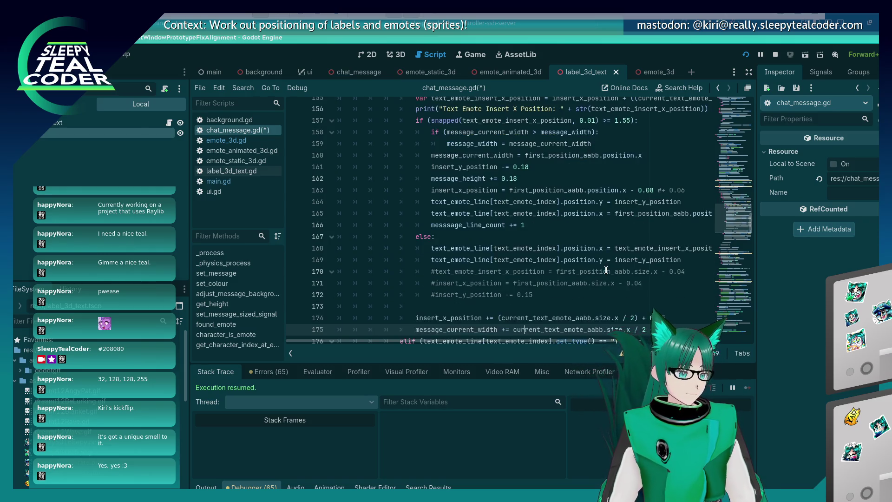
{"action": "key", "text": "Up"}
{"action": "key", "text": "Up"}
{"action": "key", "text": "Up"}
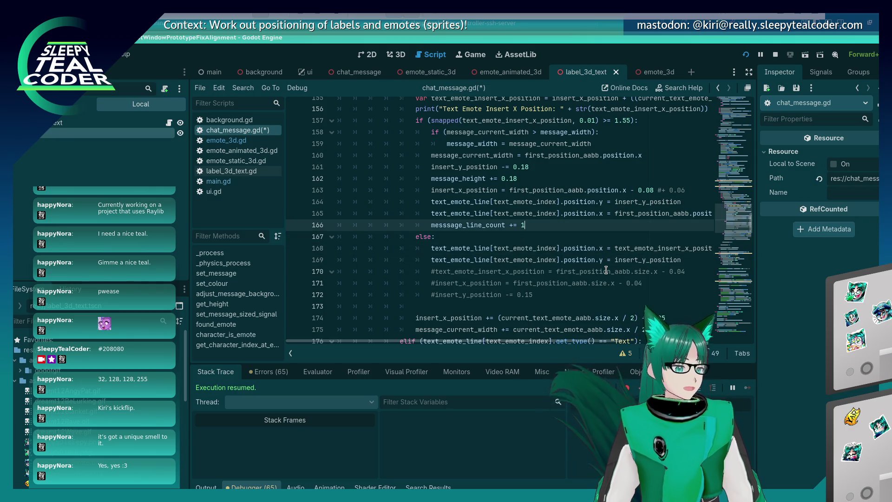
{"action": "key", "text": "Up"}
{"action": "key", "text": "Up"}
{"action": "key", "text": "Up"}
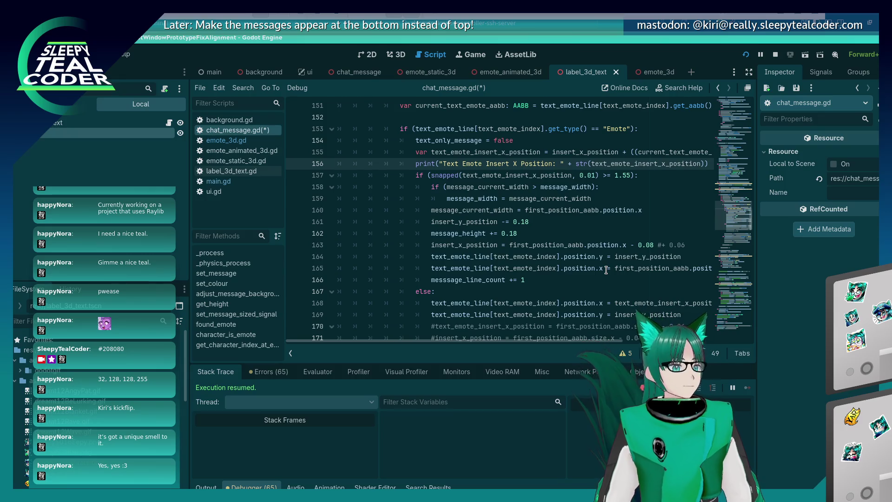
Delete the commented-out lines 170–172 and line 175.
{"action": "scroll", "coordinate": [606, 270], "scroll_direction": "down", "scroll_amount": 3}
{"action": "left_click", "coordinate": [585, 250]}
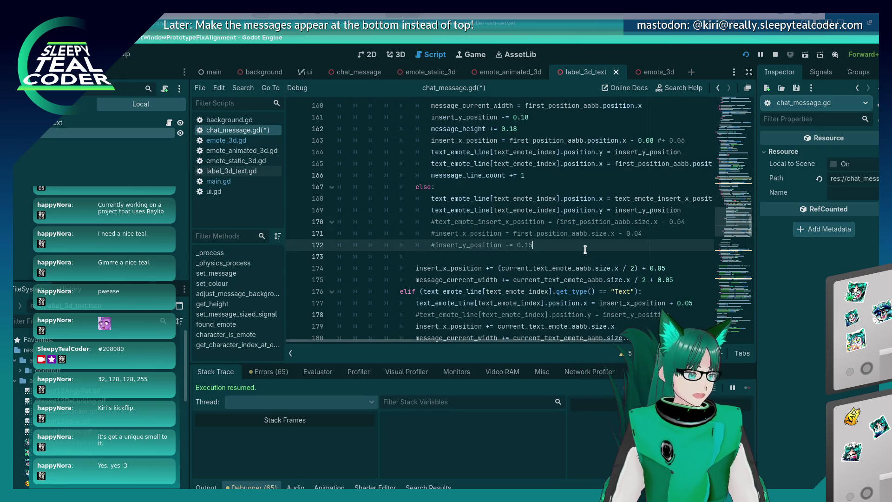
{"action": "key", "text": "shift+Up"}
{"action": "key", "text": "shift+Up"}
{"action": "key", "text": "BackSpace"}
{"action": "key", "text": "Down"}
{"action": "key", "text": "Down"}
{"action": "key", "text": "Down"}
{"action": "key", "text": "Down"}
{"action": "key", "text": "shift+Up"}
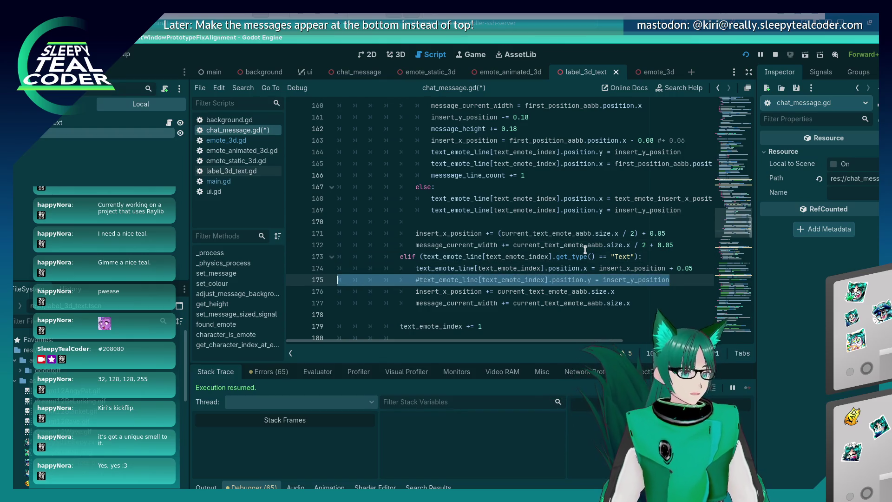
{"action": "key", "text": "BackSpace"}
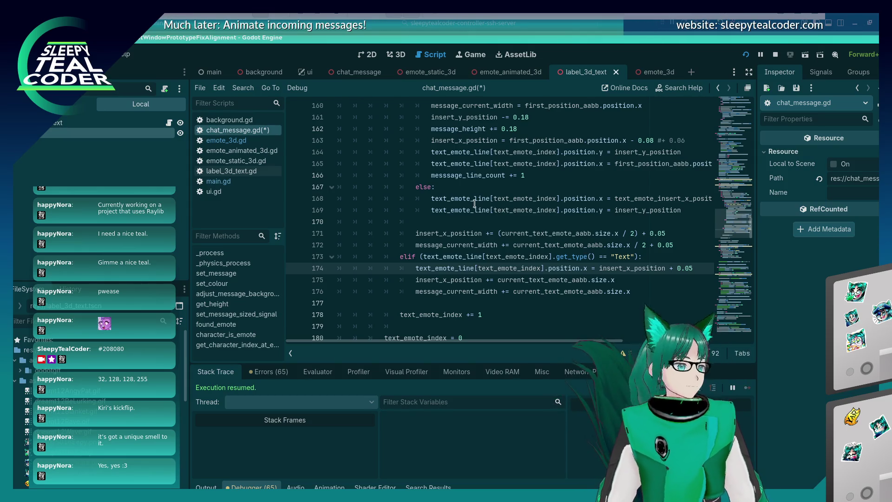
Change the trailing comment offset on line 155 to 0.05.
{"action": "scroll", "coordinate": [476, 175], "scroll_direction": "up", "scroll_amount": 3}
{"action": "left_click", "coordinate": [505, 174]}
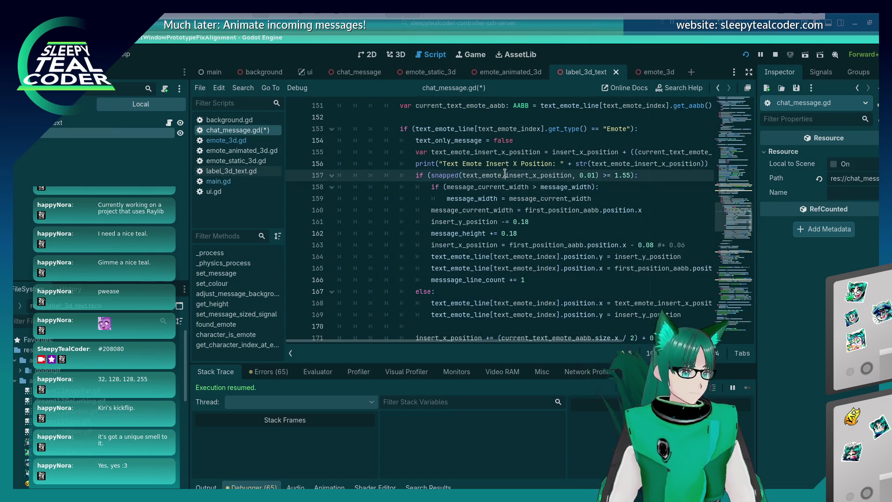
{"action": "key", "text": "End"}
{"action": "key", "text": "shift+Home"}
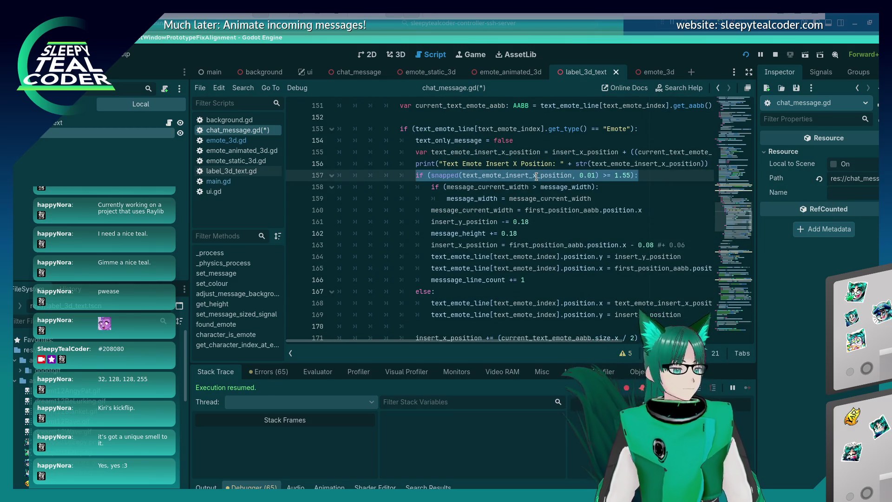
{"action": "key", "text": "Up"}
{"action": "key", "text": "Up"}
{"action": "key", "text": "End"}
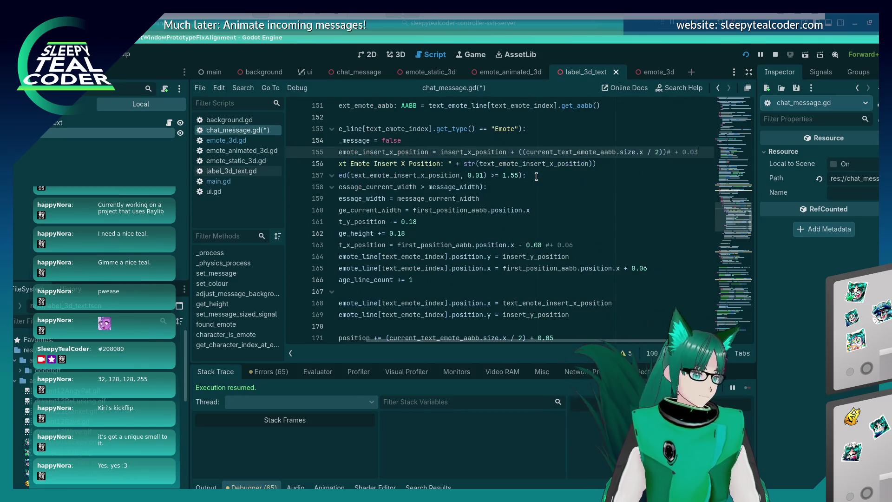
{"action": "key", "text": "BackSpace"}
{"action": "type", "text": "5"}
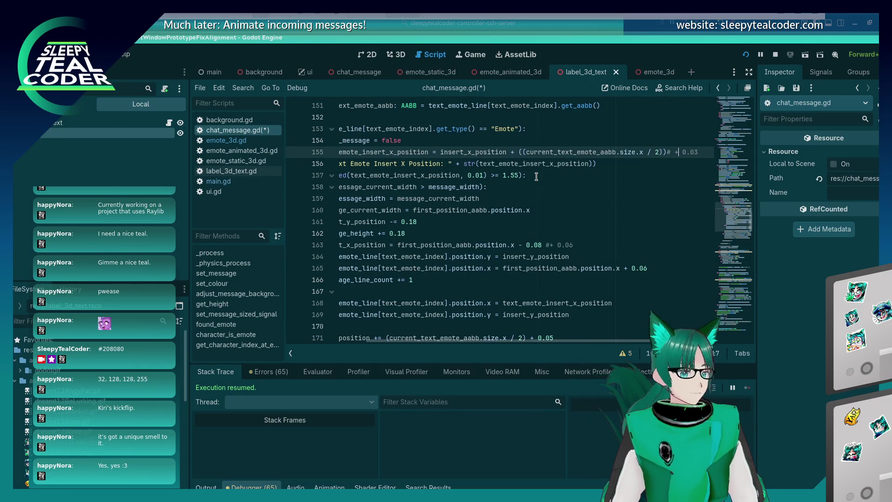
Move the text_emote_insert_x_position calculation from line 155 above the emote-type check.
{"action": "key", "text": "shift+Home"}
{"action": "key", "text": "ctrl+c"}
{"action": "key", "text": "BackSpace"}
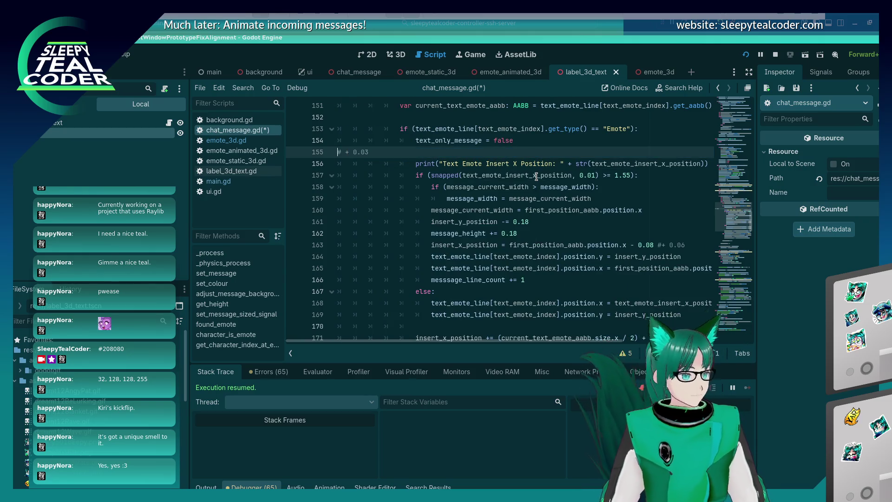
{"action": "key", "text": "BackSpace"}
{"action": "key", "text": "Up"}
{"action": "key", "text": "Up"}
{"action": "key", "text": "Return"}
{"action": "key", "text": "ctrl+v"}
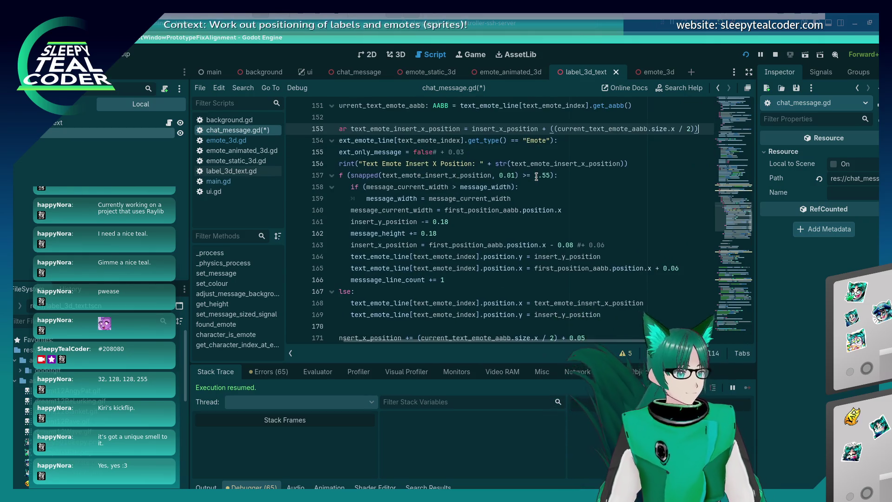
{"action": "key", "text": "Up"}
Remove the leftover blank line and fix the moved declaration's indentation.
{"action": "key", "text": "Down"}
{"action": "key", "text": "Home"}
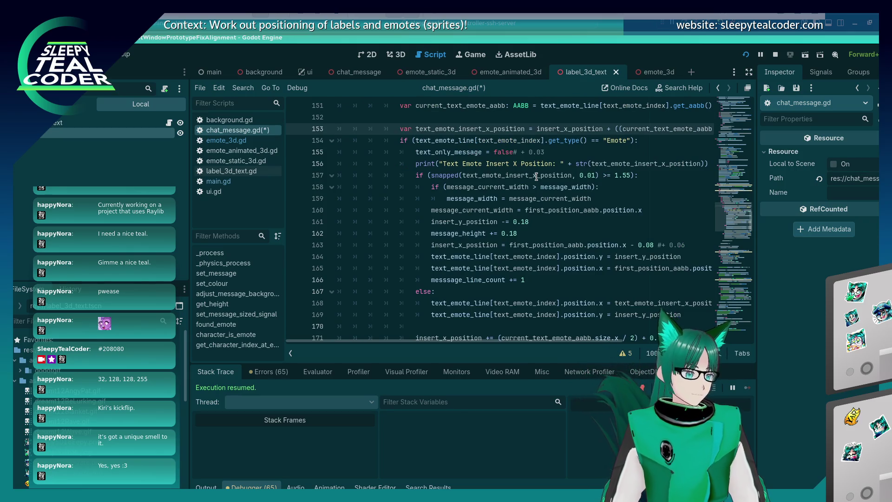
{"action": "key", "text": "shift+Up"}
{"action": "key", "text": "BackSpace"}
{"action": "key", "text": "Down"}
{"action": "key", "text": "Home"}
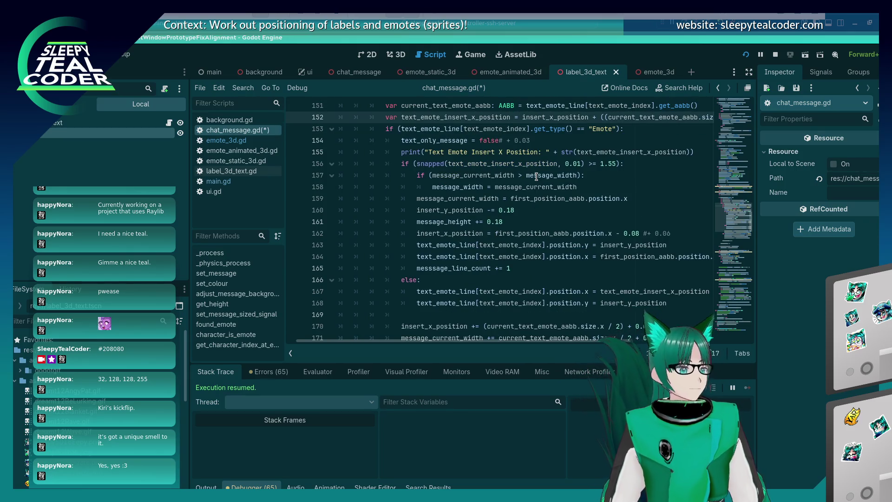
{"action": "key", "text": "Down"}
{"action": "key", "text": "Down"}
{"action": "key", "text": "Down"}
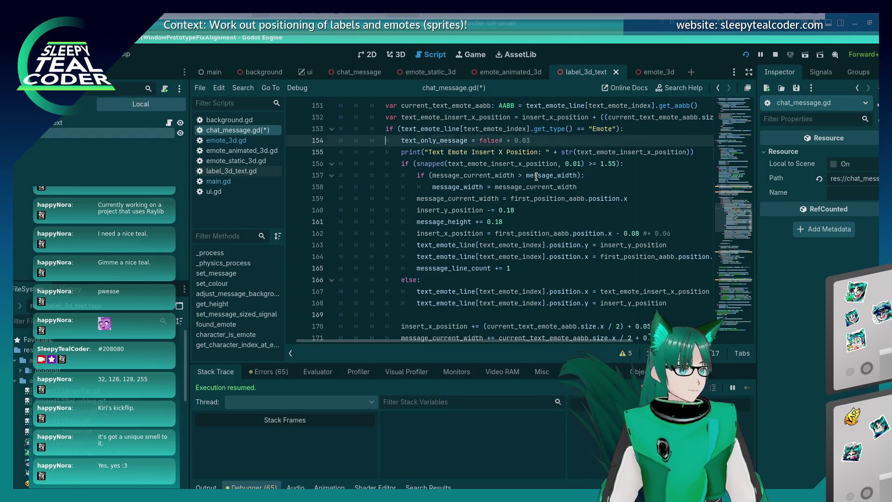
{"action": "key", "text": "Up"}
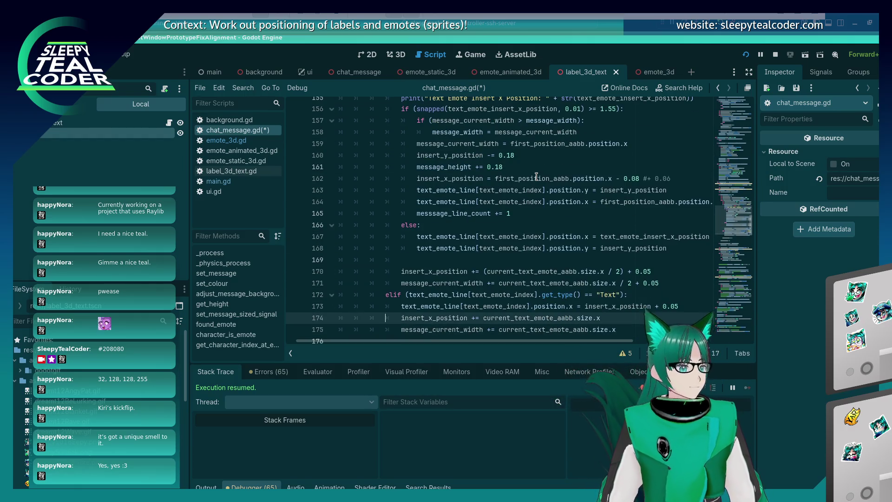
{"action": "left_click", "coordinate": [580, 132]}
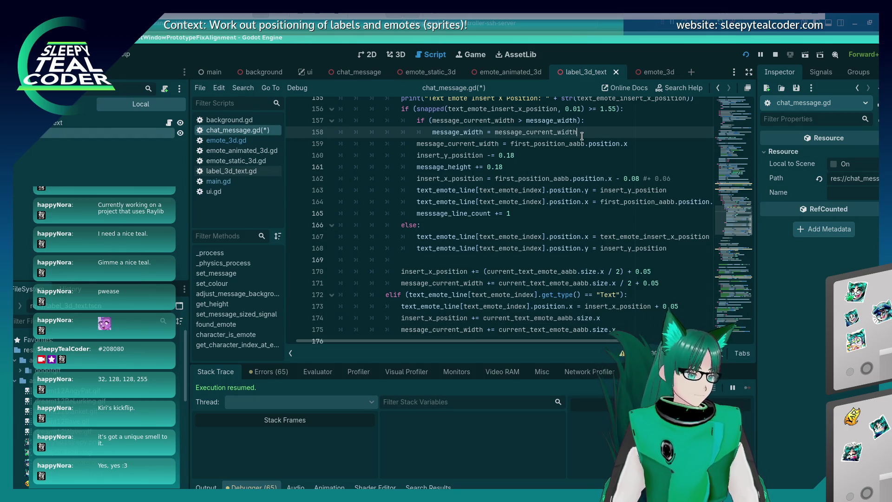
Copy the snapped >= 1.55 wrap check into the Text branch and align it.
{"action": "key", "text": "shift+Home"}
{"action": "key", "text": "shift+Home"}
{"action": "key", "text": "Up"}
{"action": "key", "text": "Up"}
{"action": "key", "text": "End"}
{"action": "key", "text": "shift+Home"}
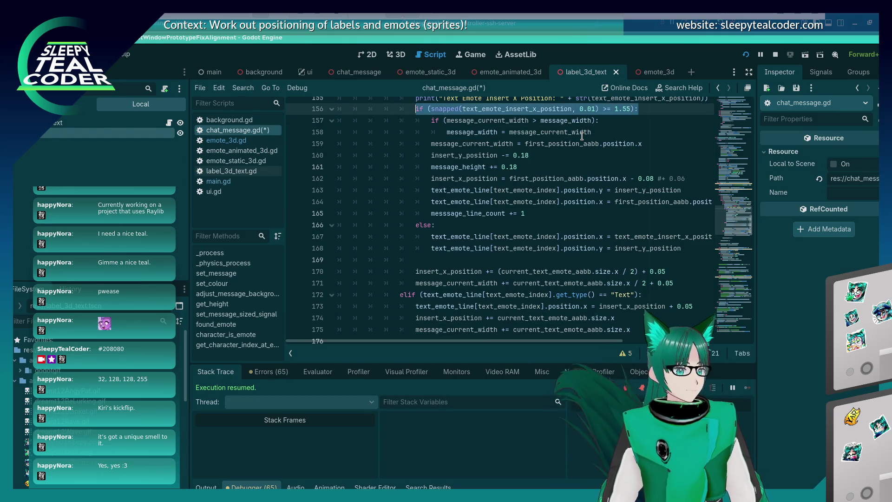
{"action": "key", "text": "shift+Home"}
{"action": "key", "text": "ctrl+c"}
{"action": "key", "text": "Down"}
{"action": "key", "text": "Down"}
{"action": "key", "text": "Down"}
{"action": "key", "text": "Up"}
{"action": "key", "text": "End"}
{"action": "key", "text": "Return"}
{"action": "key", "text": "ctrl+v"}
{"action": "key", "text": "BackSpace"}
{"action": "key", "text": "BackSpace"}
{"action": "key", "text": "BackSpace"}
{"action": "key", "text": "End"}
{"action": "key", "text": "Return"}
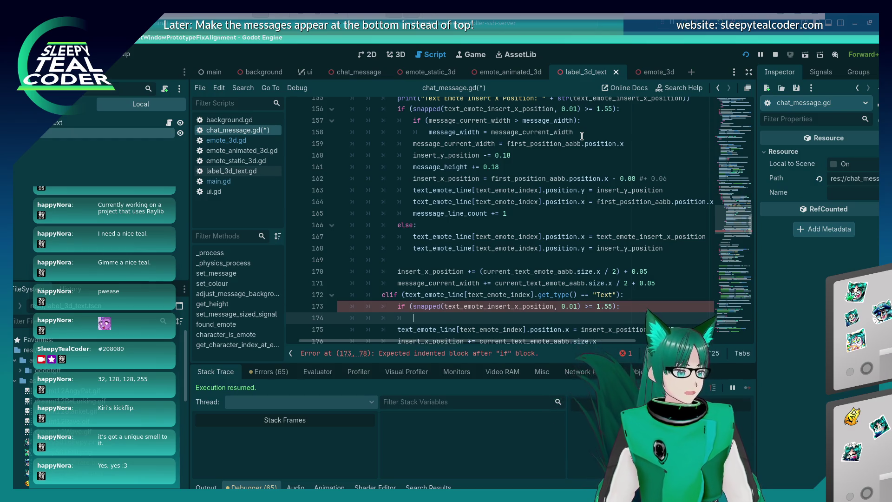
Paste the message_width check under it, fix its indentation, and save the script.
{"action": "key", "text": "Up"}
{"action": "key", "text": "Up"}
{"action": "key", "text": "Up"}
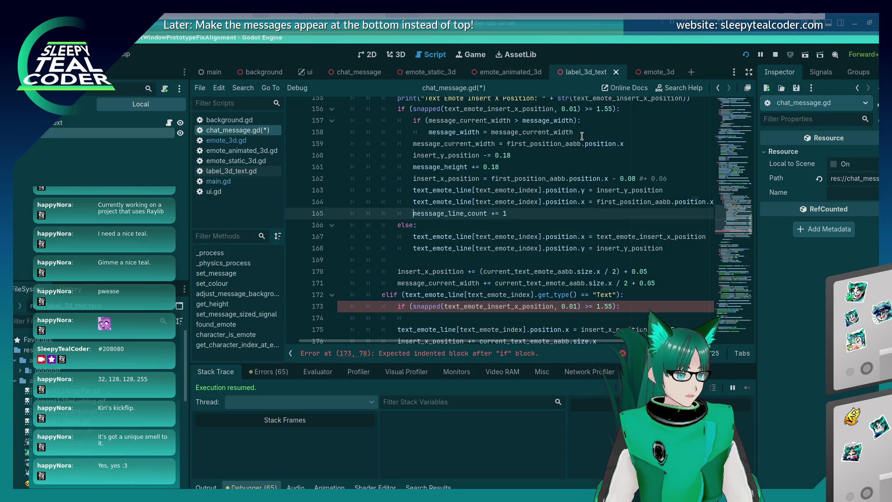
{"action": "key", "text": "End"}
{"action": "key", "text": "shift+Home"}
{"action": "key", "text": "shift+Home"}
{"action": "key", "text": "Left"}
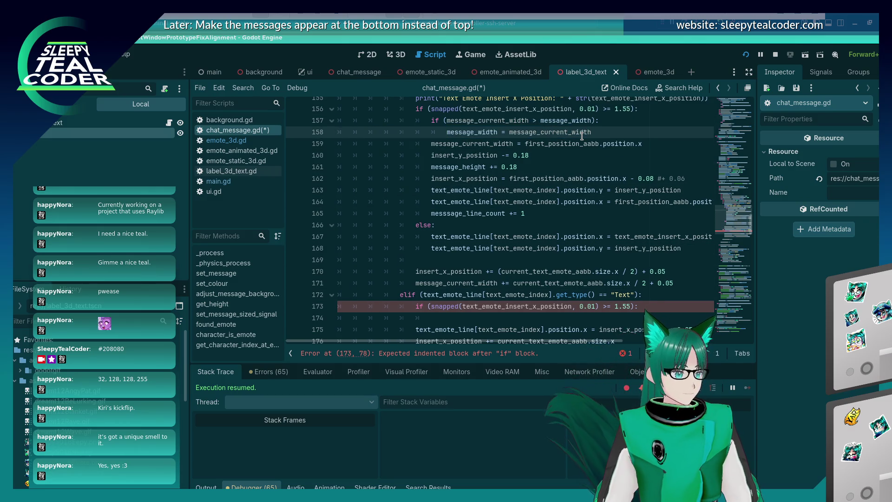
{"action": "key", "text": "Down"}
{"action": "key", "text": "Down"}
{"action": "key", "text": "Down"}
{"action": "key", "text": "ctrl+v"}
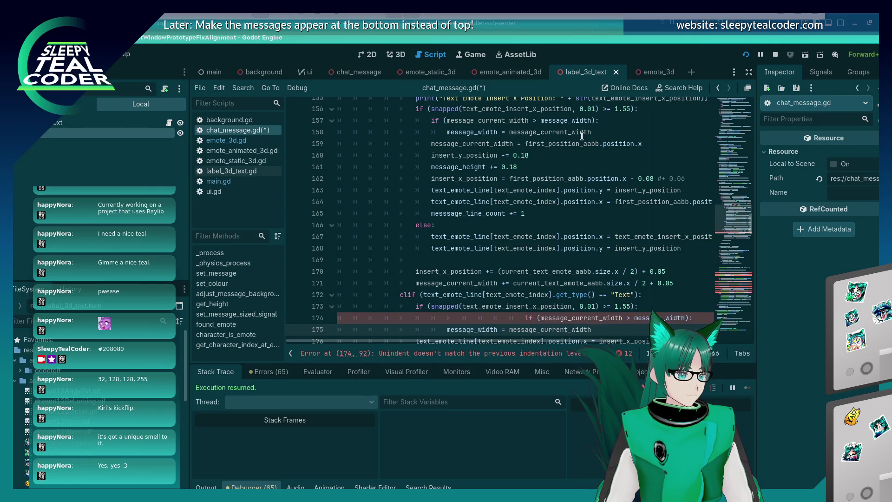
{"action": "key", "text": "BackSpace"}
{"action": "key", "text": "BackSpace"}
{"action": "key", "text": "BackSpace"}
{"action": "key", "text": "ctrl+s"}
Add an else block and indent the text position lines beneath it.
{"action": "key", "text": "Down"}
{"action": "key", "text": "End"}
{"action": "key", "text": "Return"}
{"action": "key", "text": "BackSpace"}
{"action": "type", "text": "e"}
{"action": "key", "text": "Down"}
{"action": "key", "text": "Home"}
{"action": "key", "text": "Tab"}
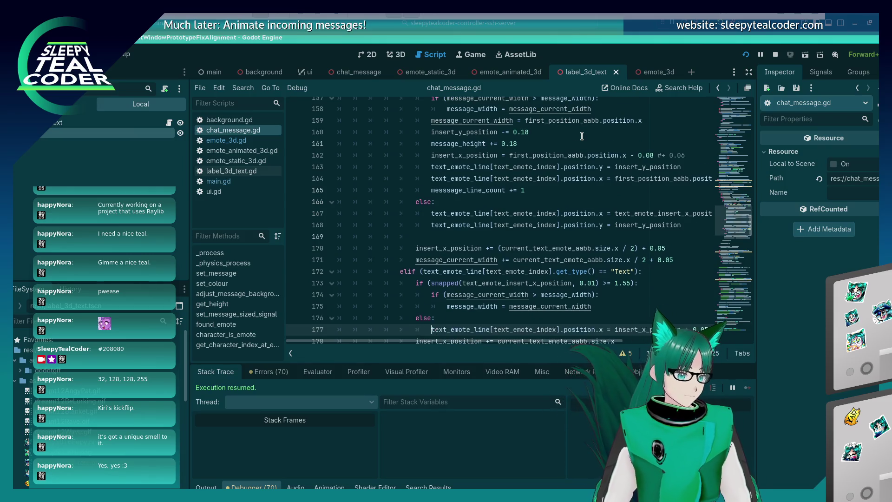
{"action": "key", "text": "Down"}
{"action": "key", "text": "Home"}
{"action": "key", "text": "Tab"}
{"action": "key", "text": "Down"}
{"action": "key", "text": "Home"}
{"action": "key", "text": "Tab"}
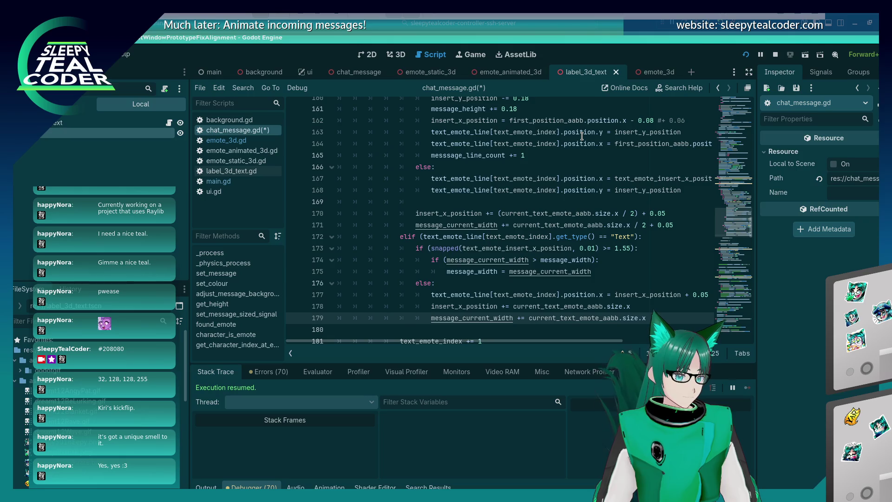
Move the insert_x_position and message_current_width updates outside the else block.
{"action": "key", "text": "shift+Tab"}
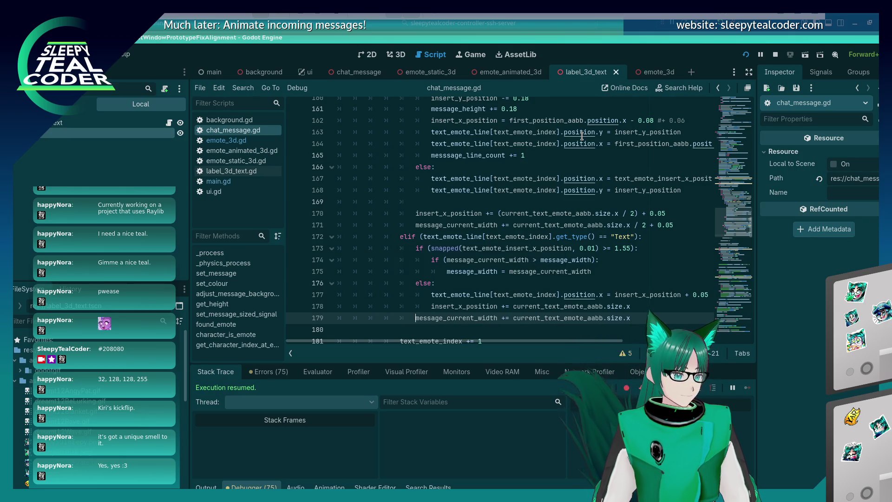
{"action": "key", "text": "Return"}
{"action": "key", "text": "Up"}
{"action": "key", "text": "Up"}
{"action": "key", "text": "shift+Tab"}
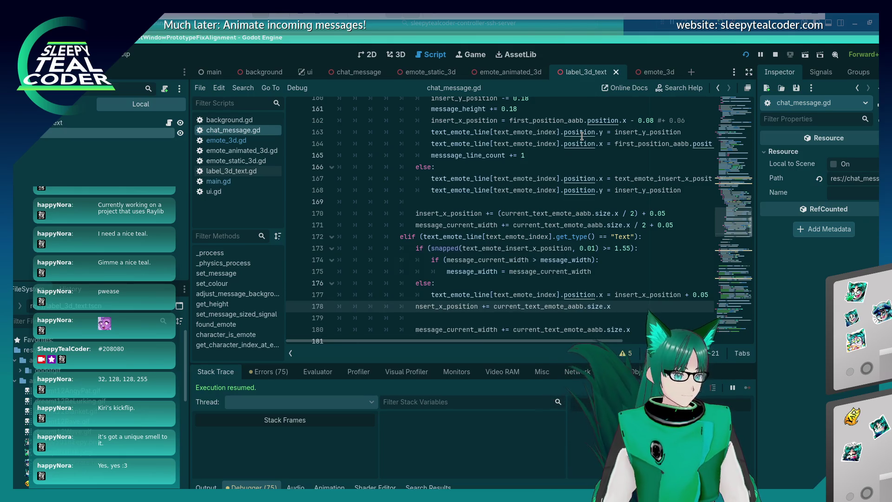
{"action": "type", "text": "i"}
{"action": "key", "text": "Return"}
{"action": "key", "text": "BackSpace"}
{"action": "key", "text": "BackSpace"}
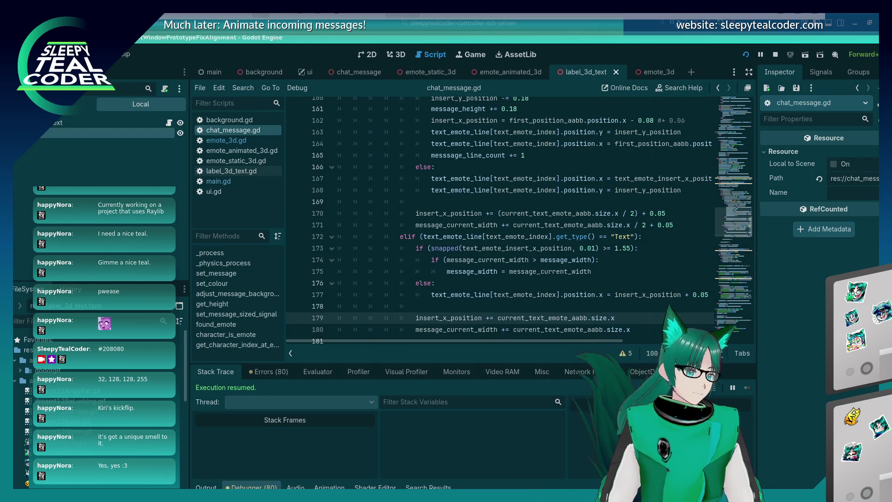
{"action": "scroll", "coordinate": [472, 234], "scroll_direction": "up", "scroll_amount": 1}
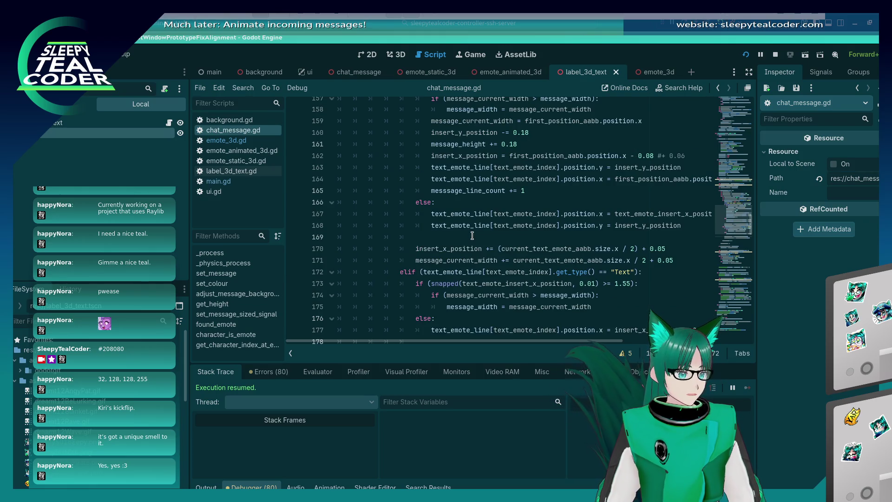
{"action": "left_click", "coordinate": [415, 284]}
{"action": "scroll", "coordinate": [447, 307], "scroll_direction": "down", "scroll_amount": 1}
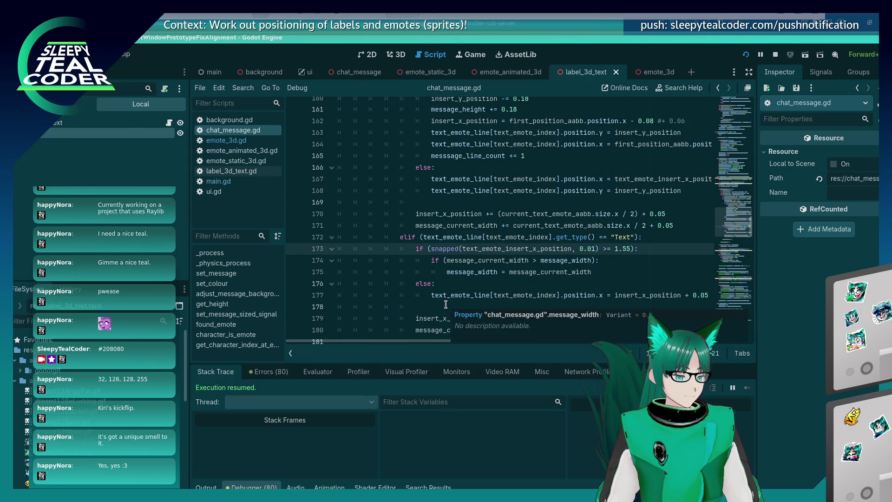
{"action": "left_click", "coordinate": [417, 284]}
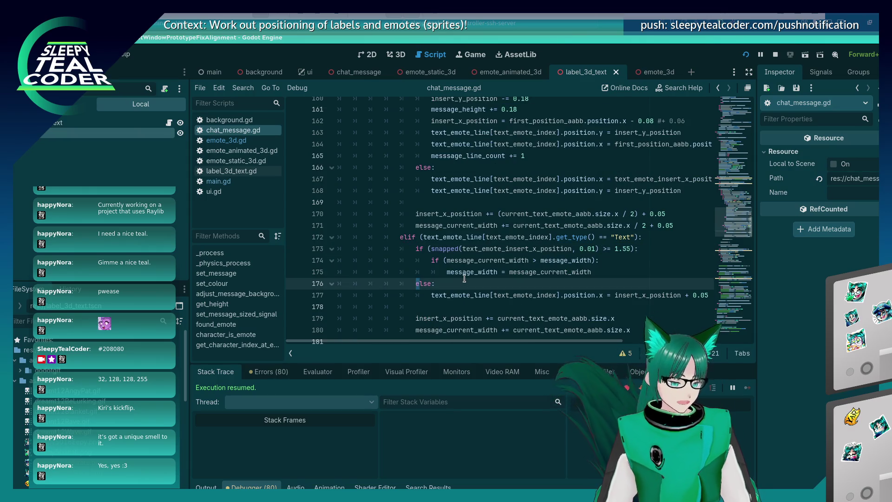
Comment out the four Text-branch wrap check and else lines with #.
{"action": "type", "text": "#"}
{"action": "key", "text": "Up"}
{"action": "type", "text": "#"}
{"action": "key", "text": "Up"}
{"action": "type", "text": "#"}
{"action": "key", "text": "Up"}
{"action": "type", "text": "#"}
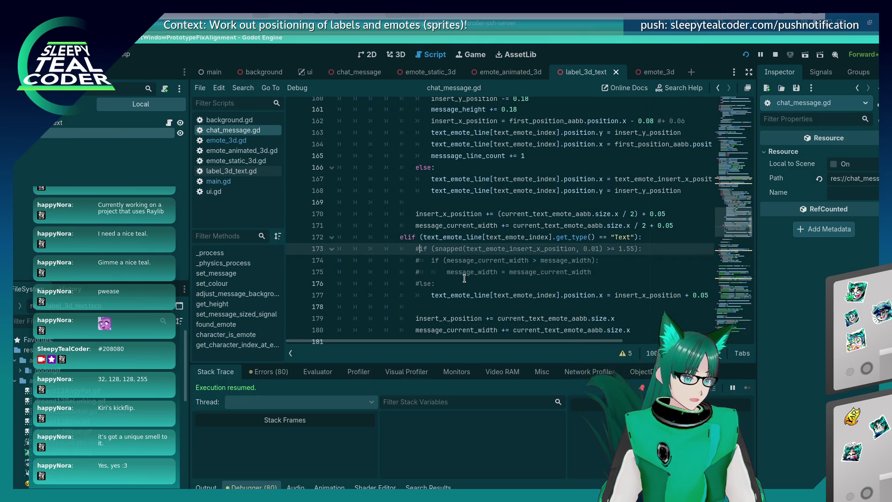
Select and copy the emote's position.y = insert_y_position line.
{"action": "scroll", "coordinate": [470, 246], "scroll_direction": "up", "scroll_amount": 2}
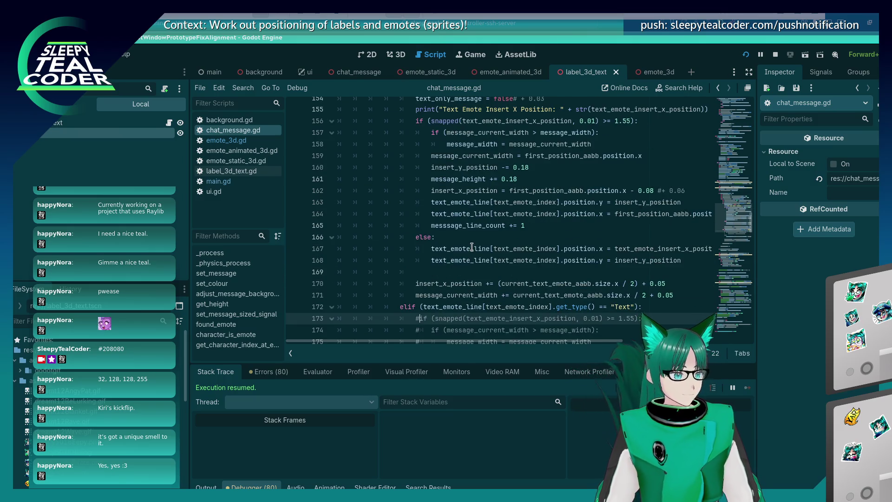
{"action": "left_click", "coordinate": [532, 224]}
{"action": "left_click", "coordinate": [519, 169]}
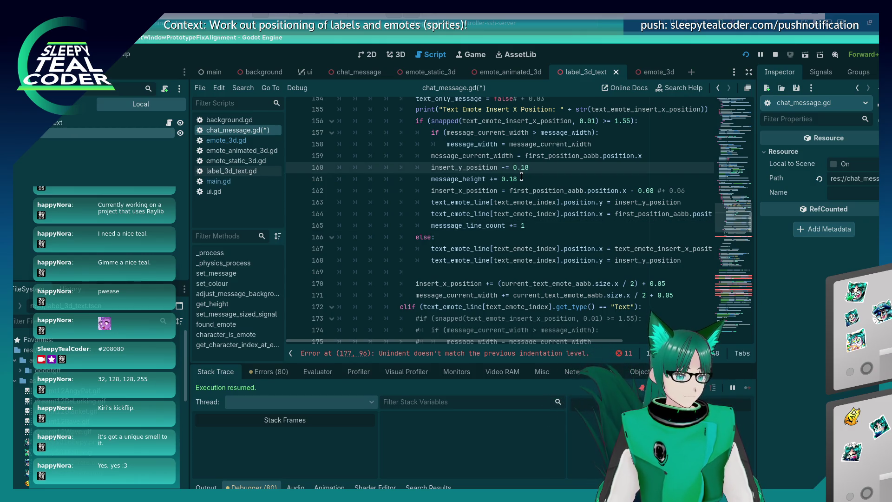
{"action": "scroll", "coordinate": [523, 185], "scroll_direction": "down", "scroll_amount": 2}
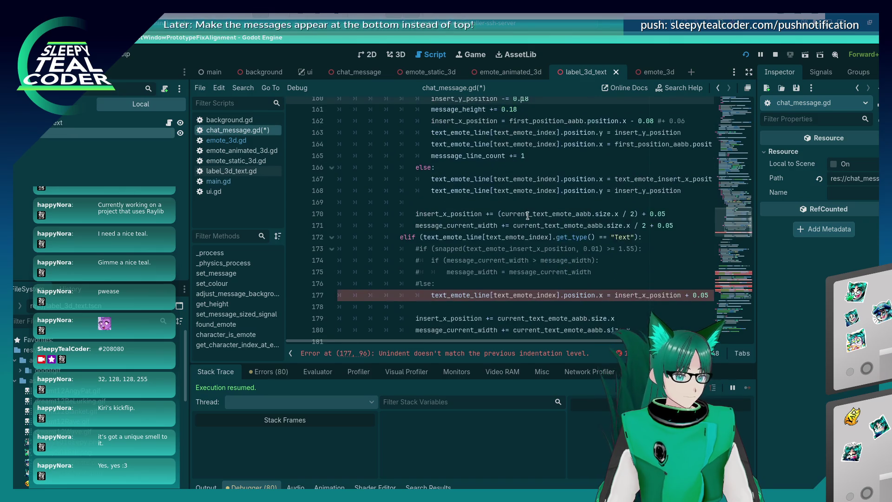
{"action": "scroll", "coordinate": [528, 215], "scroll_direction": "up", "scroll_amount": 1}
{"action": "left_click", "coordinate": [535, 214]}
{"action": "left_click", "coordinate": [564, 168]}
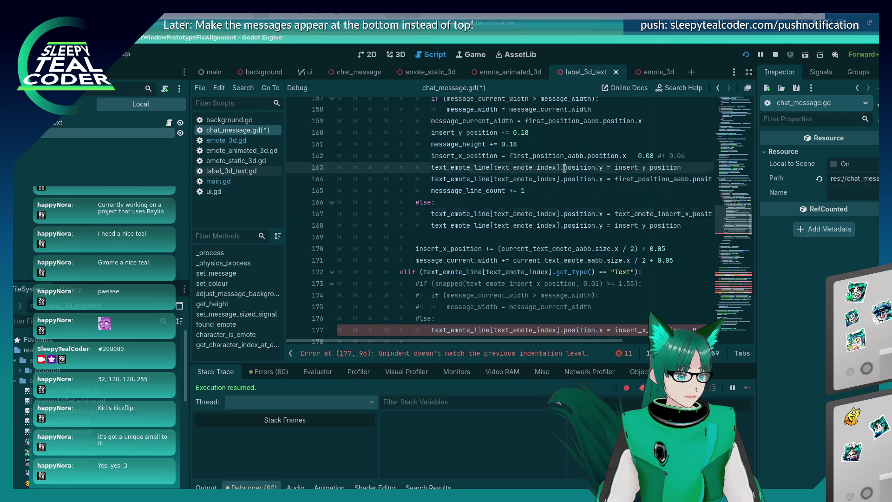
{"action": "left_click", "coordinate": [591, 224]}
{"action": "key", "text": "Home"}
{"action": "key", "text": "shift+End"}
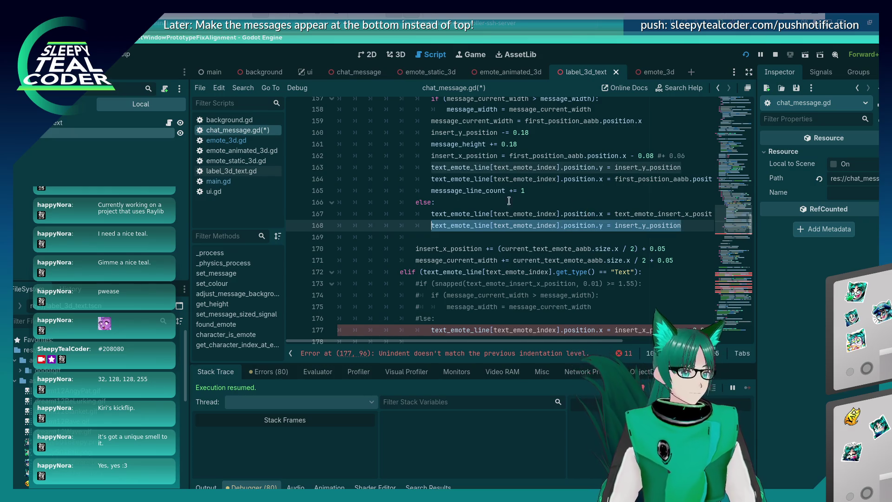
Unindent the text position.x line, paste the position.y line below it, and run the prototype.
{"action": "scroll", "coordinate": [511, 206], "scroll_direction": "up", "scroll_amount": 3}
{"action": "scroll", "coordinate": [510, 204], "scroll_direction": "down", "scroll_amount": 6}
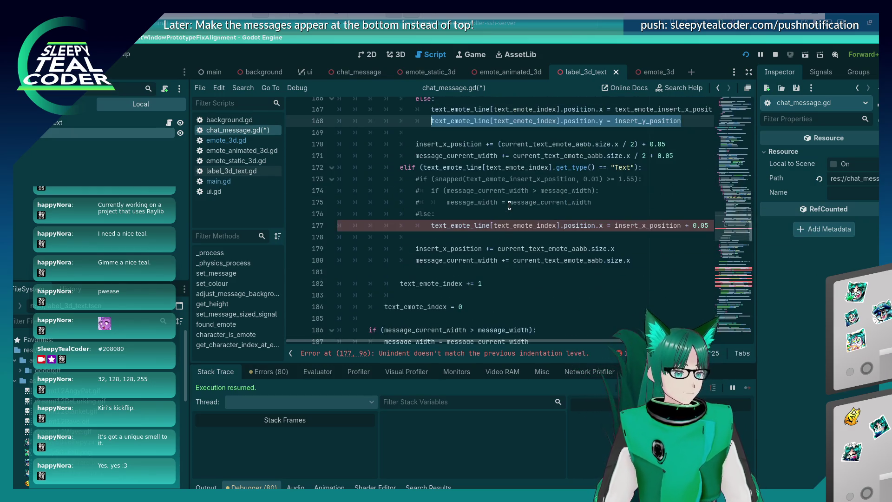
{"action": "left_click", "coordinate": [536, 231]}
{"action": "key", "text": "Up"}
{"action": "key", "text": "shift+Tab"}
{"action": "key", "text": "Up"}
{"action": "key", "text": "Down"}
{"action": "key", "text": "End"}
{"action": "key", "text": "Return"}
{"action": "key", "text": "ctrl+v"}
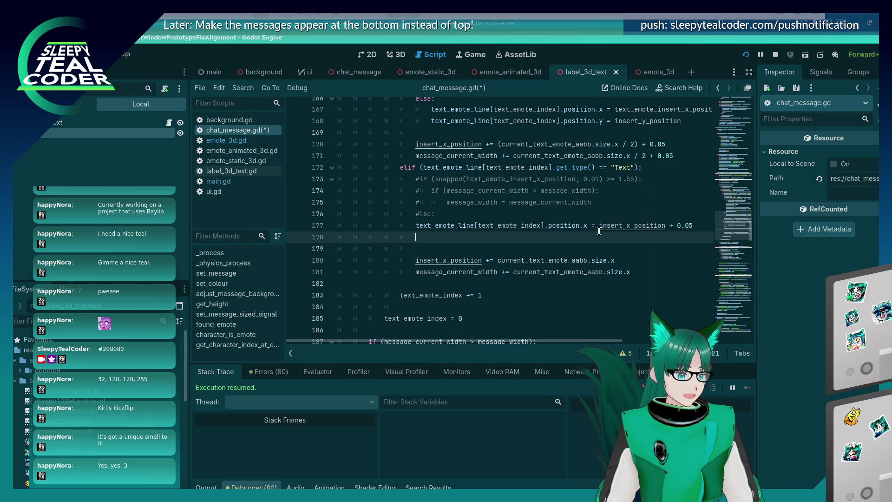
{"action": "key", "text": "F5"}
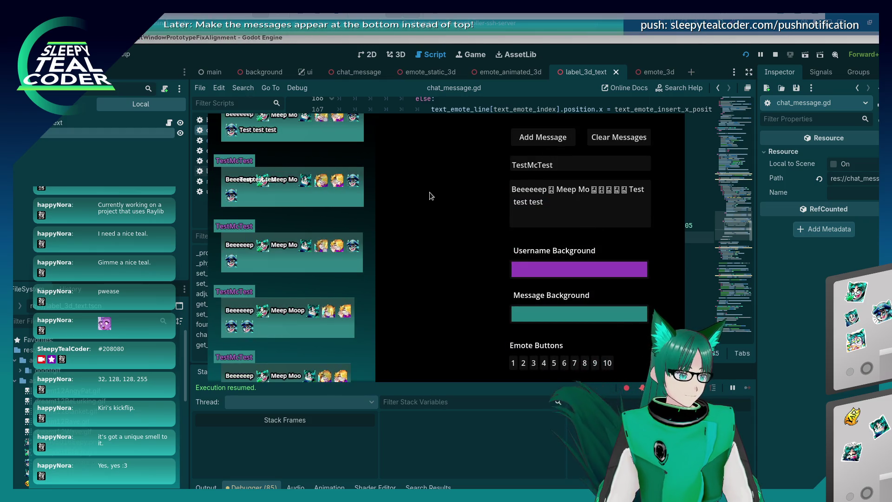
Post the long message 'test test test test Kickflip test test testt test' to the chat, then close the game.
{"action": "scroll", "coordinate": [278, 185], "scroll_direction": "up", "scroll_amount": 3}
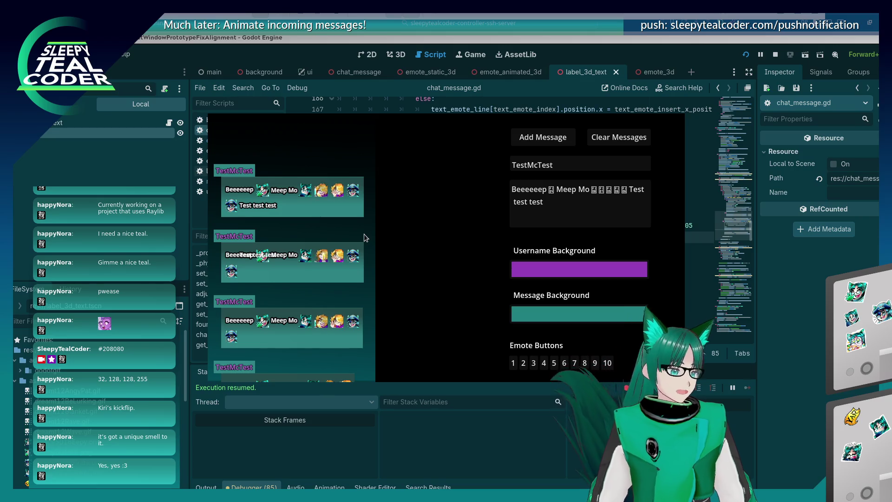
{"action": "left_click", "coordinate": [570, 213]}
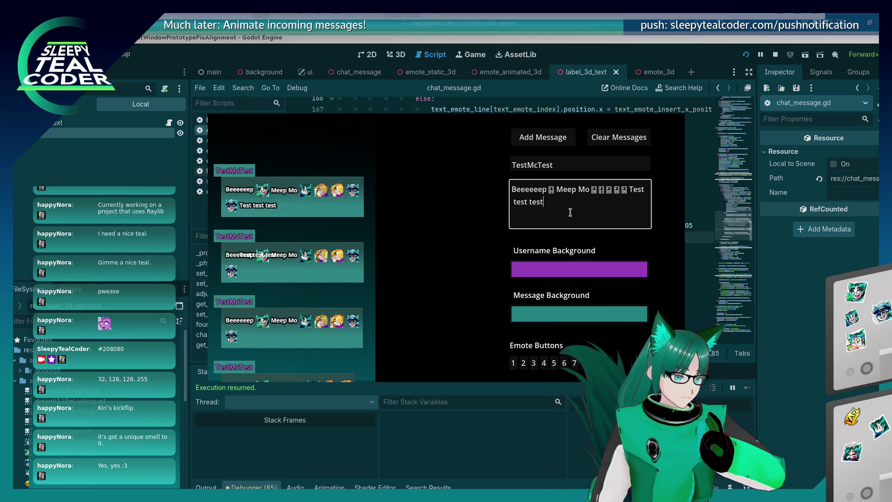
{"action": "type", "text": "test e"}
{"action": "key", "text": "BackSpace"}
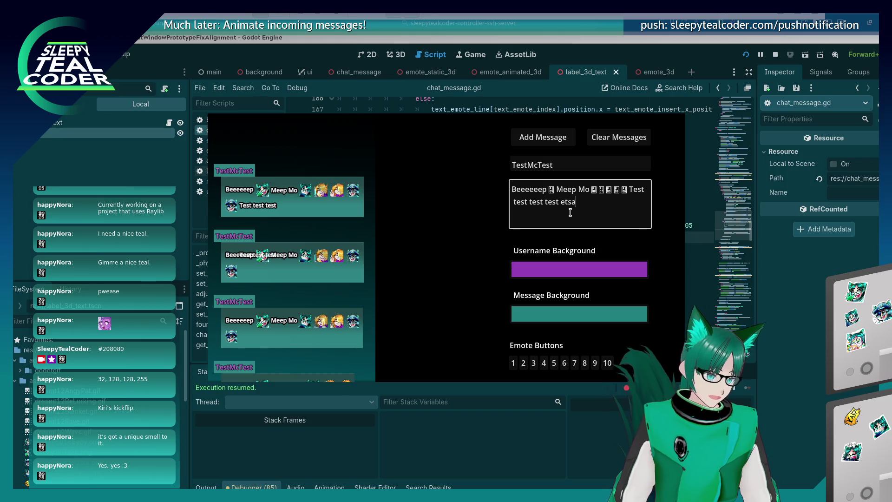
{"action": "type", "text": "test test test test tes"}
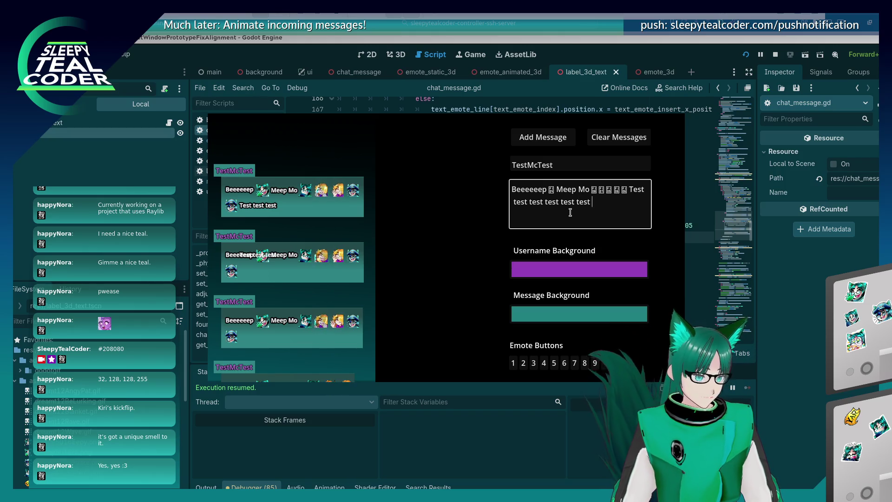
{"action": "type", "text": "t test"}
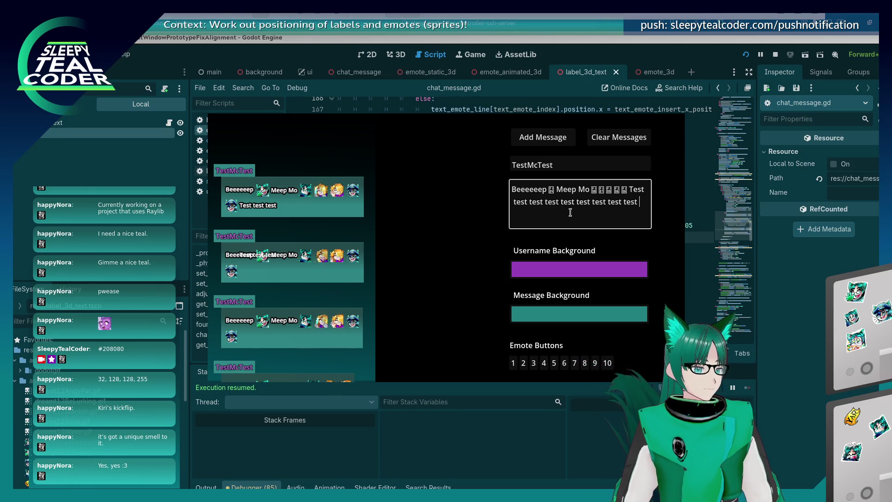
{"action": "type", "text": "Kickflip test test test"}
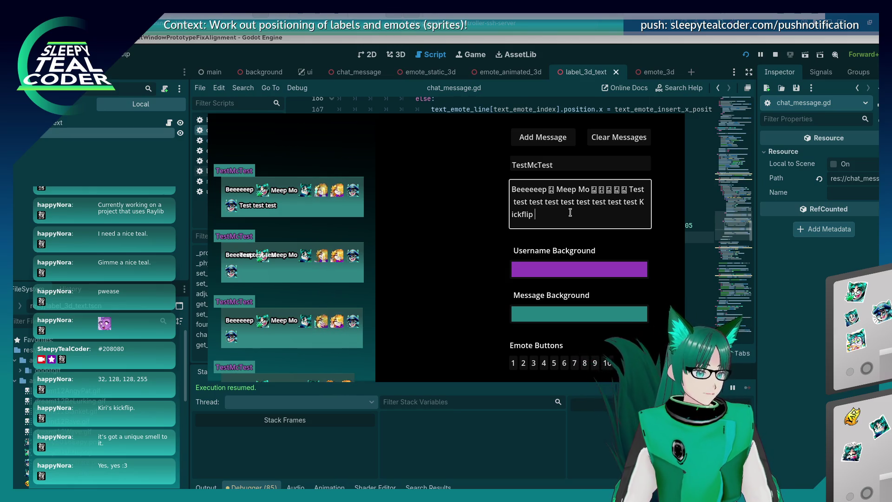
{"action": "type", "text": "t test test"}
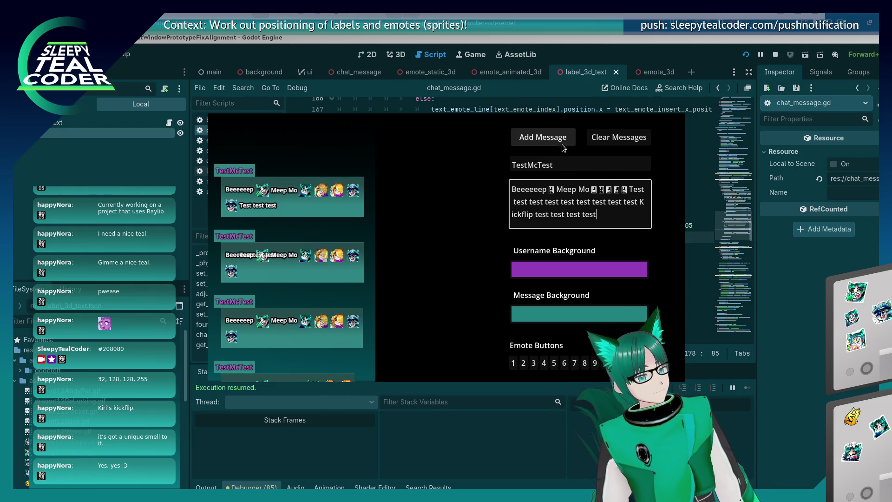
{"action": "left_click", "coordinate": [543, 137]}
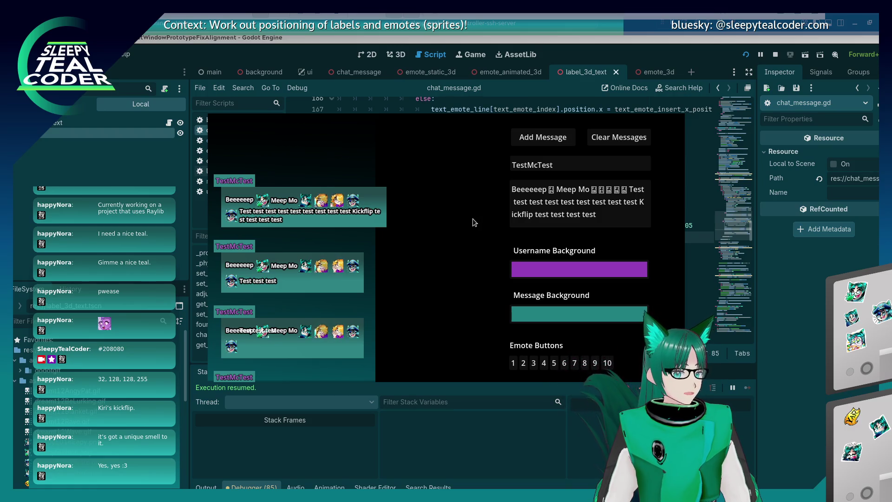
{"action": "left_click", "coordinate": [723, 223]}
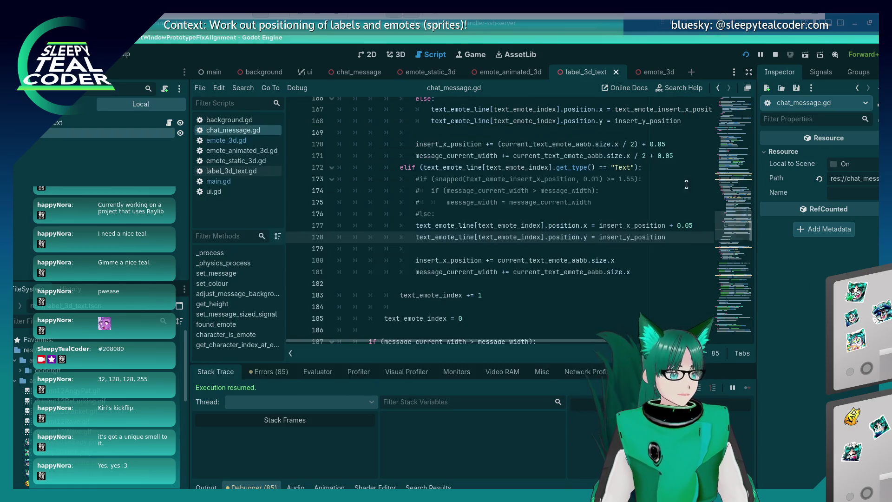
Open label_3d_text.gd and add a new line after the set_text function.
{"action": "left_click", "coordinate": [262, 169]}
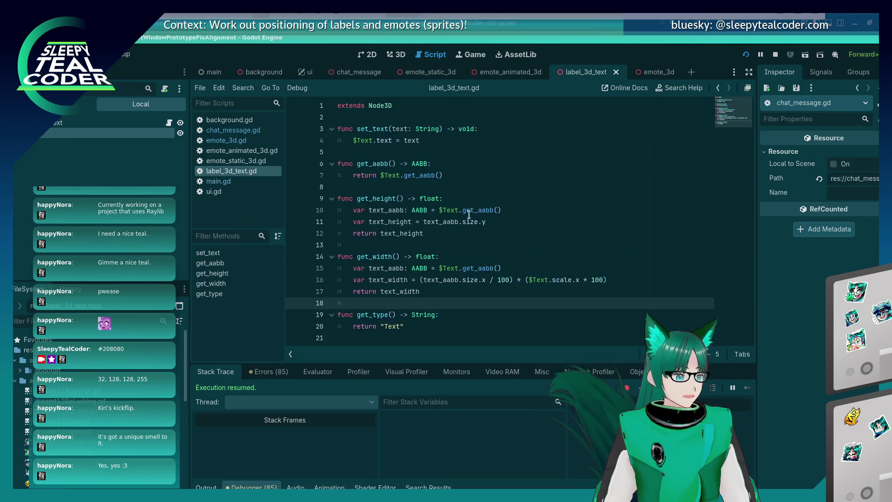
{"action": "left_click", "coordinate": [425, 242]}
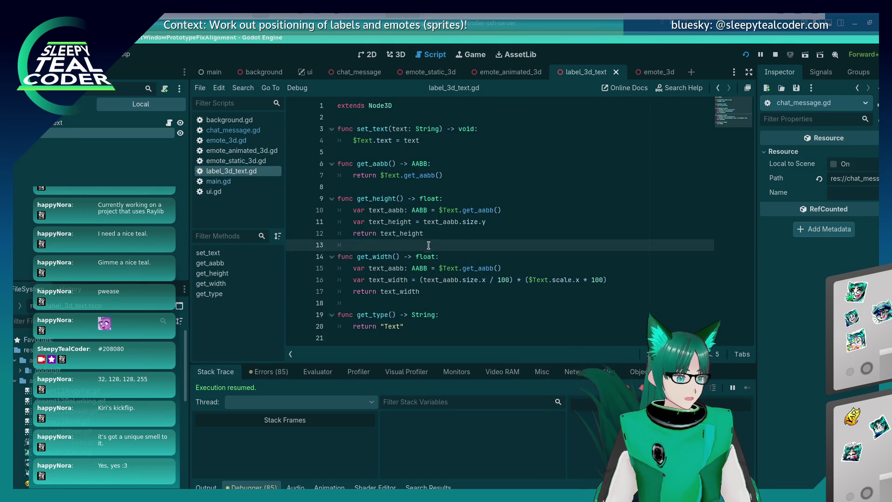
{"action": "key", "text": "Down"}
{"action": "key", "text": "Down"}
{"action": "key", "text": "Up"}
{"action": "key", "text": "Up"}
{"action": "key", "text": "Up"}
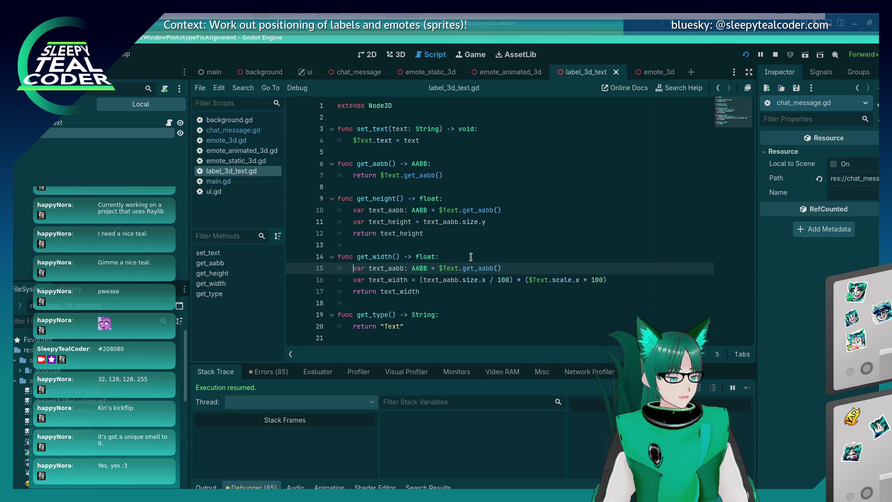
{"action": "key", "text": "Down"}
{"action": "key", "text": "Down"}
{"action": "key", "text": "Down"}
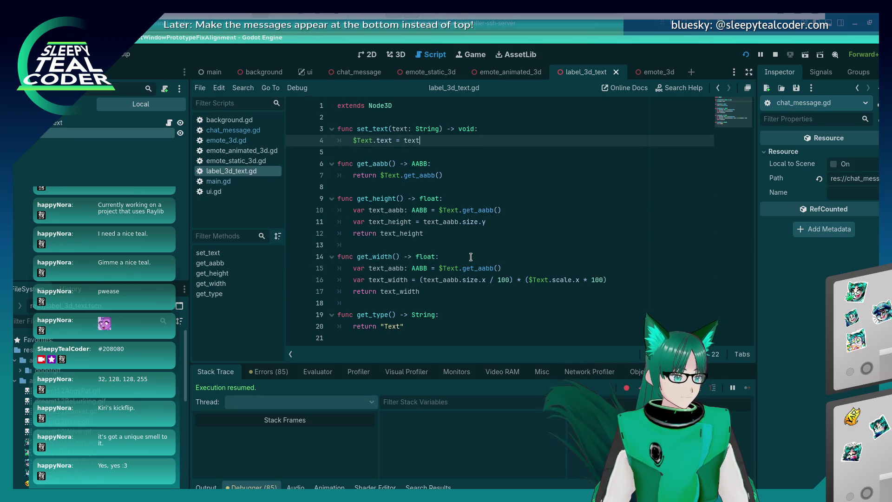
{"action": "key", "text": "End"}
{"action": "key", "text": "Return"}
{"action": "key", "text": "Return"}
Write a set_wrapping(enable: bool) -> void function containing pass and save the script.
{"action": "type", "text": "unc set_"}
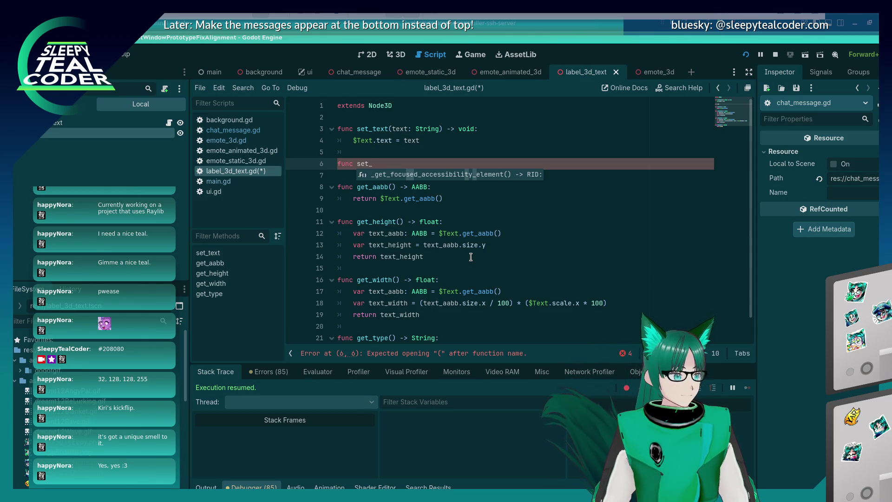
{"action": "key", "text": "BackSpace"}
{"action": "key", "text": "BackSpace"}
{"action": "key", "text": "BackSpace"}
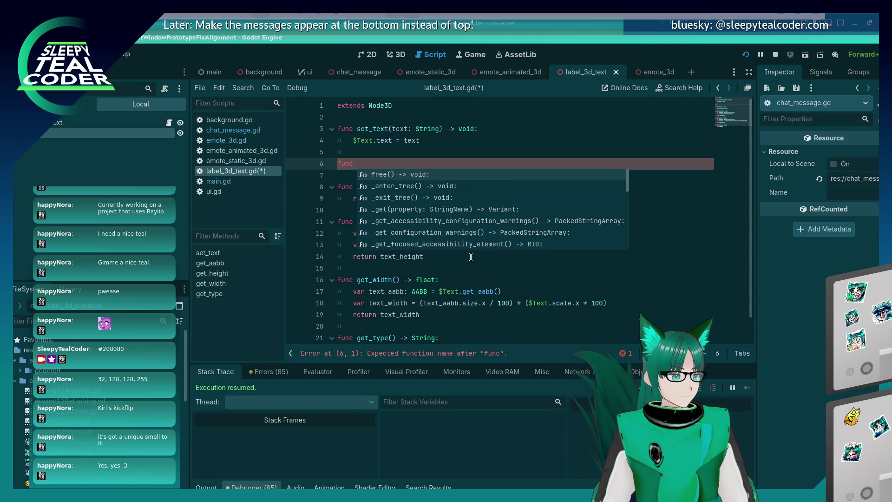
{"action": "type", "text": "disable_"}
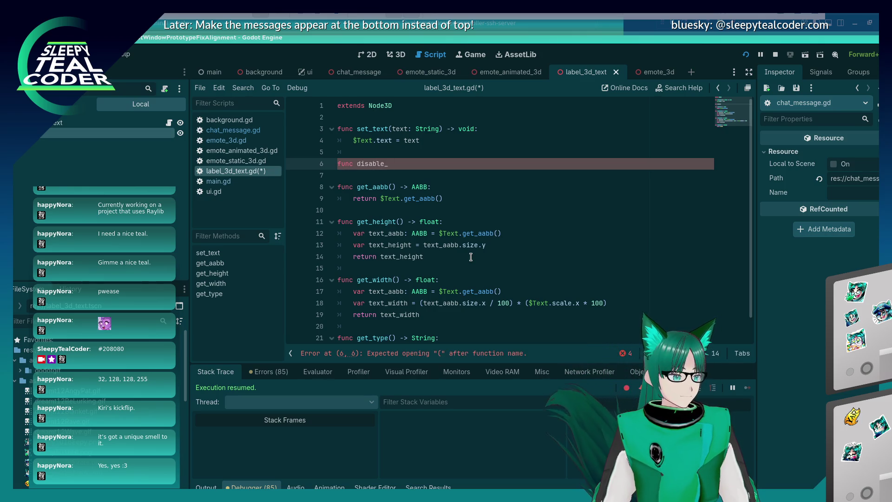
{"action": "type", "text": "set_wra"}
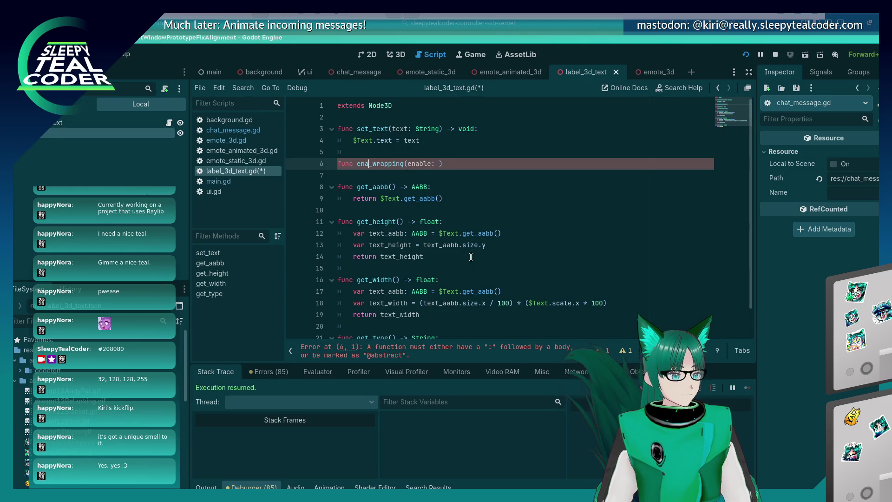
{"action": "key", "text": "ctrl+space"}
{"action": "key", "text": "Right"}
{"action": "key", "text": "Right"}
{"action": "key", "text": "Right"}
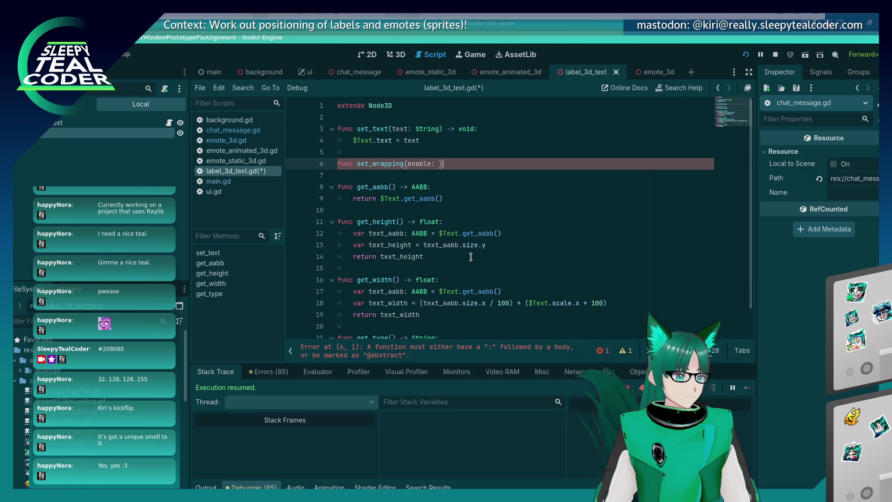
{"action": "key", "text": "Right"}
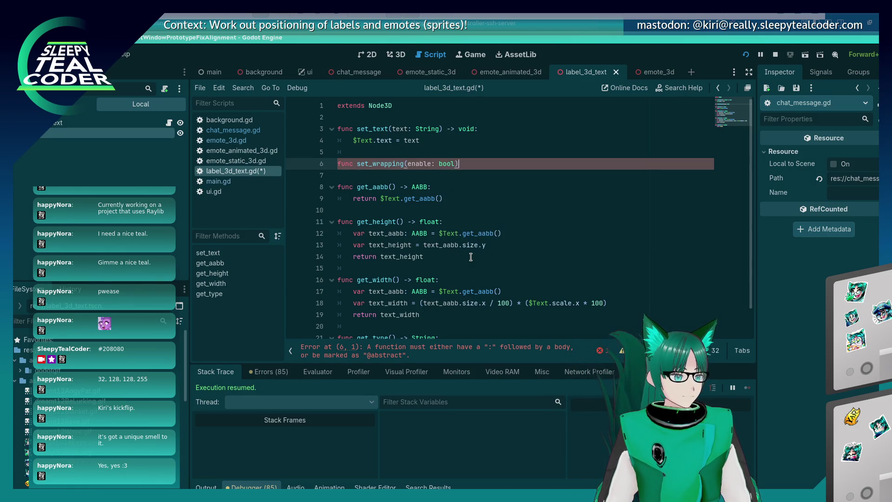
{"action": "key", "text": "BackSpace"}
{"action": "key", "text": "BackSpace"}
{"action": "type", "text": "oid:"}
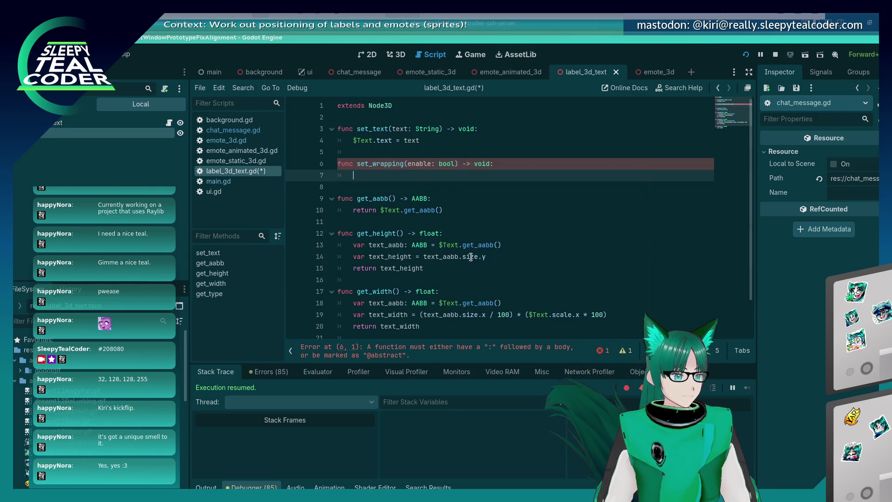
{"action": "key", "text": "Return"}
{"action": "type", "text": "pass"}
{"action": "key", "text": "ctrl+s"}
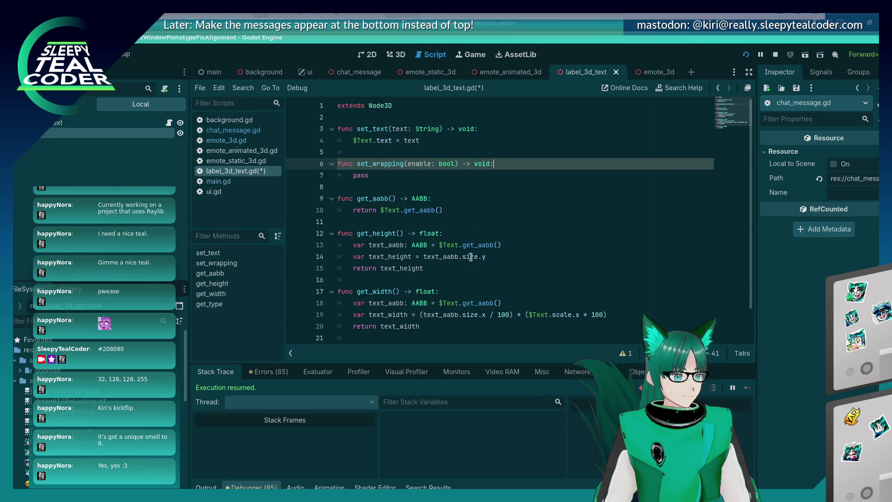
{"action": "key", "text": "ctrl+shift+Return"}
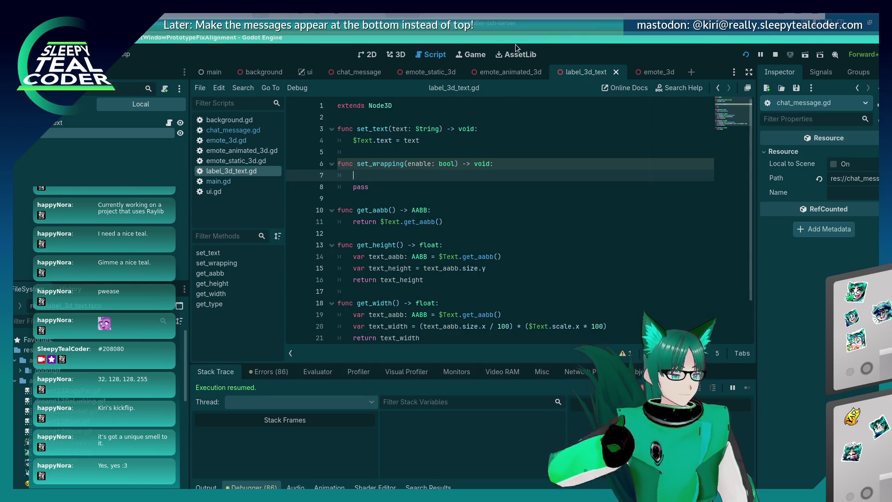
{"action": "left_click", "coordinate": [393, 54]}
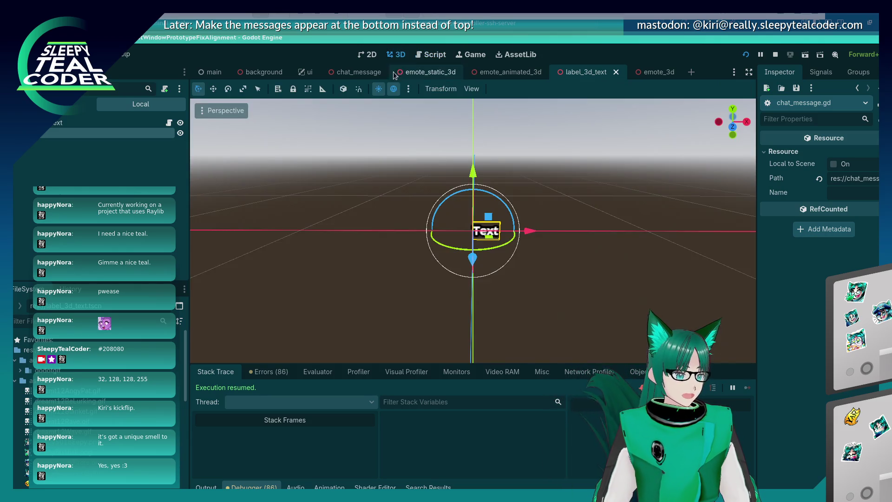
Revert the Text Label3D's Width to its default 500.0 and save the label_3d_text scene.
{"action": "left_click", "coordinate": [522, 287]}
{"action": "left_click", "coordinate": [489, 233]}
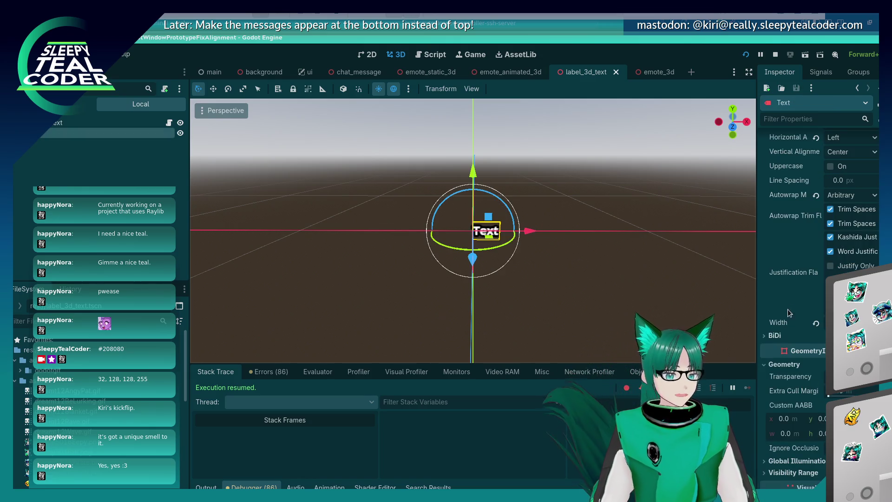
{"action": "scroll", "coordinate": [775, 294], "scroll_direction": "down", "scroll_amount": 3}
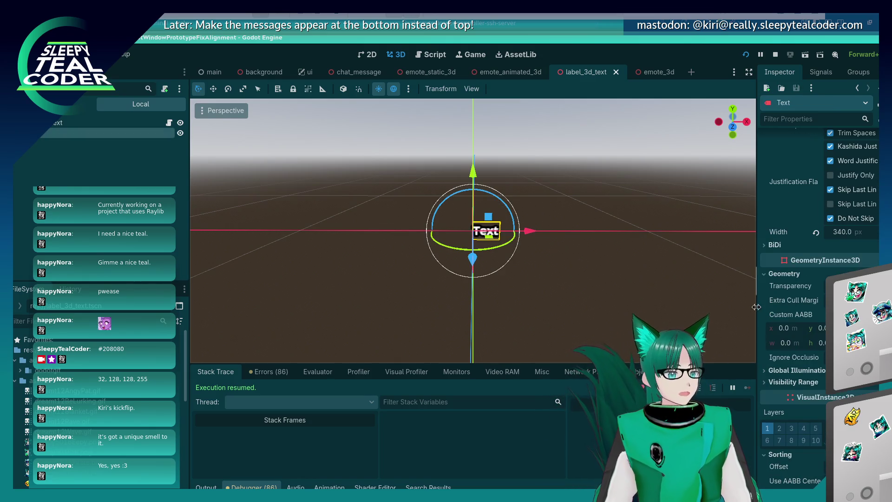
{"action": "left_click", "coordinate": [817, 233]}
{"action": "key", "text": "ctrl+s"}
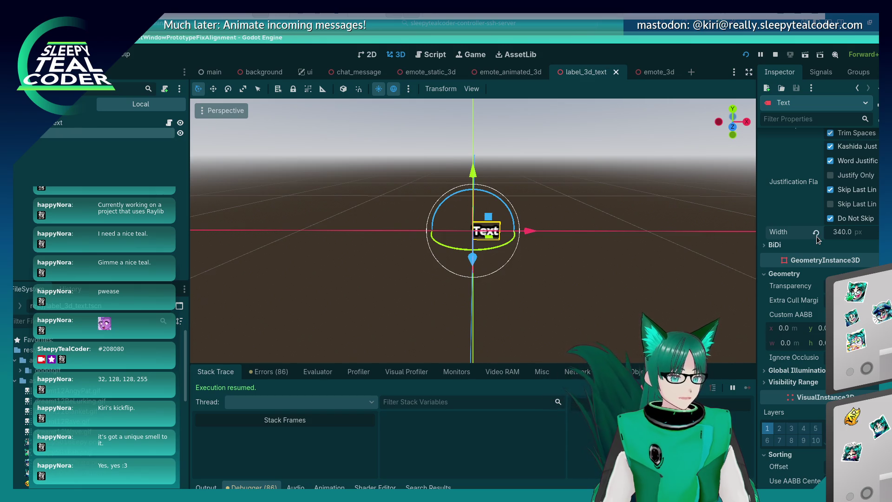
{"action": "scroll", "coordinate": [767, 364], "scroll_direction": "down", "scroll_amount": 5}
{"action": "scroll", "coordinate": [767, 363], "scroll_direction": "up", "scroll_amount": 6}
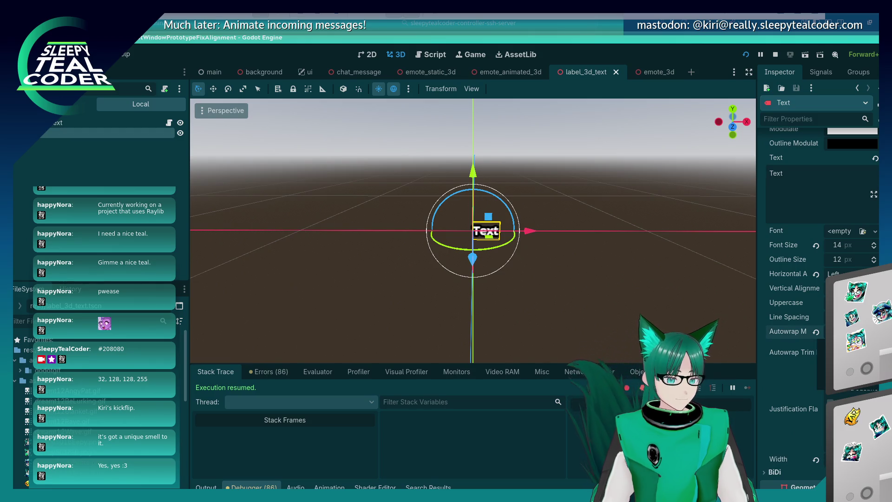
{"action": "mouse_move", "coordinate": [793, 330]}
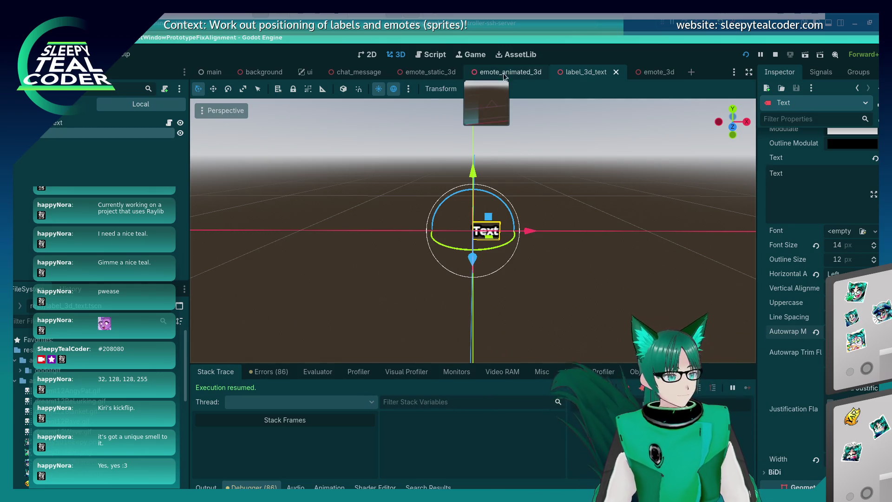
{"action": "left_click", "coordinate": [431, 55]}
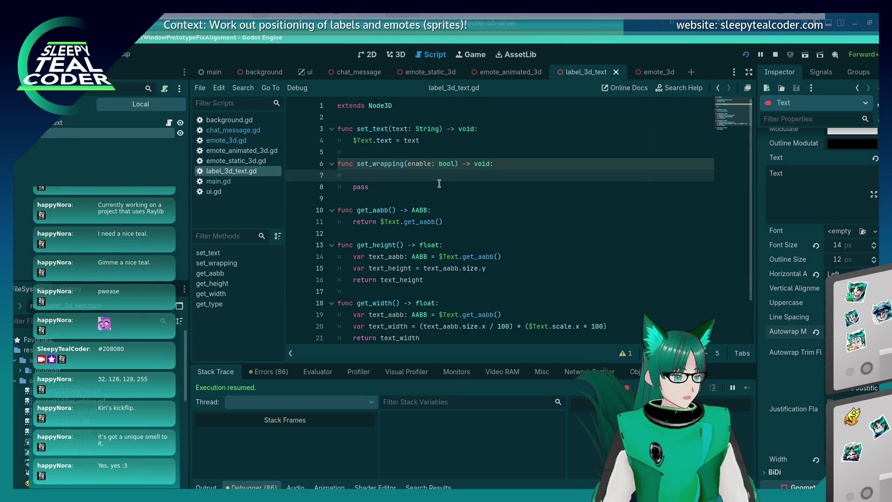
Make set_wrapping set $Text.autowrap_mode to TextServer.AUTOWRAP_OFF in place of pass, and save.
{"action": "type", "text": "$Texyt."}
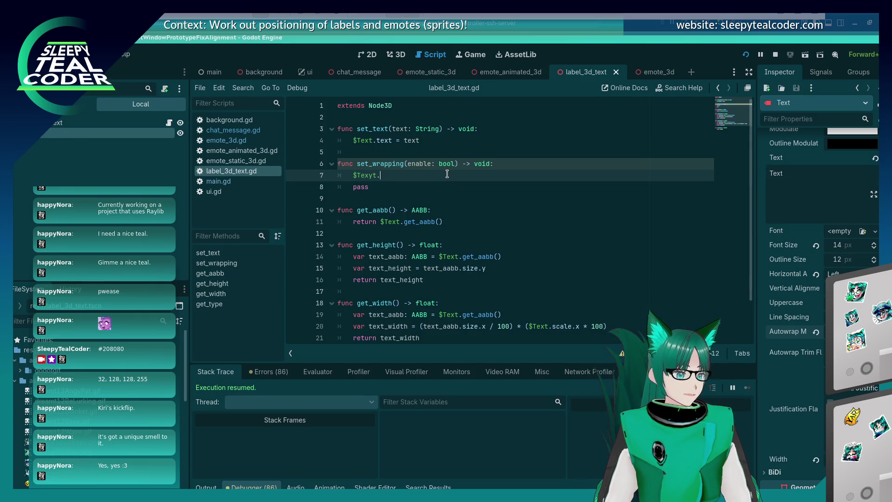
{"action": "type", "text": "autowrap_mode ="}
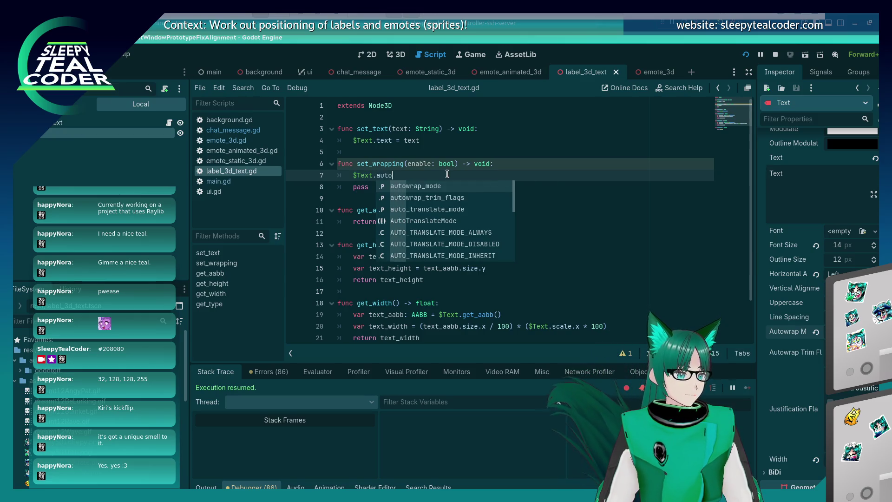
{"action": "type", "text": " TextServer.AUTO"}
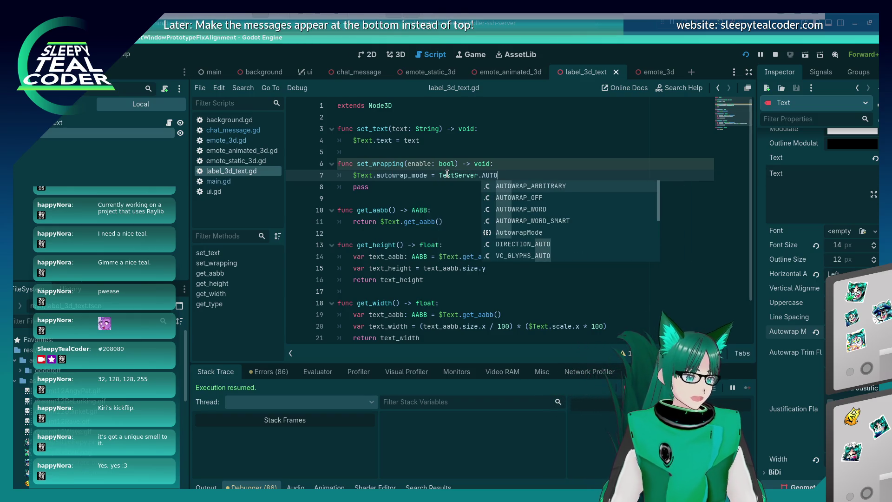
{"action": "key", "text": "Down"}
{"action": "key", "text": "Down"}
{"action": "key", "text": "Return"}
{"action": "key", "text": "Down"}
{"action": "key", "text": "BackSpace"}
{"action": "key", "text": "BackSpace"}
{"action": "key", "text": "BackSpace"}
{"action": "key", "text": "BackSpace"}
{"action": "key", "text": "BackSpace"}
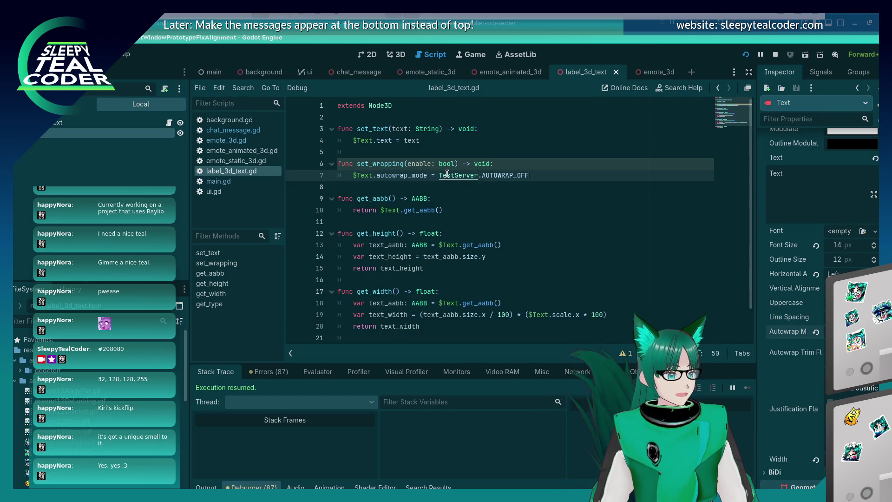
{"action": "key", "text": "ctrl+s"}
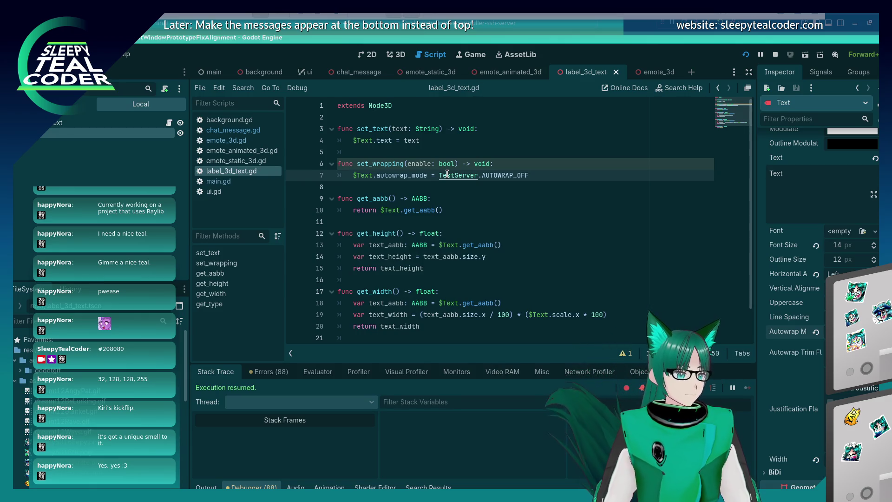
Open chat_message.gd and insert a blank line 177 above the Text positioning code.
{"action": "left_click", "coordinate": [255, 132]}
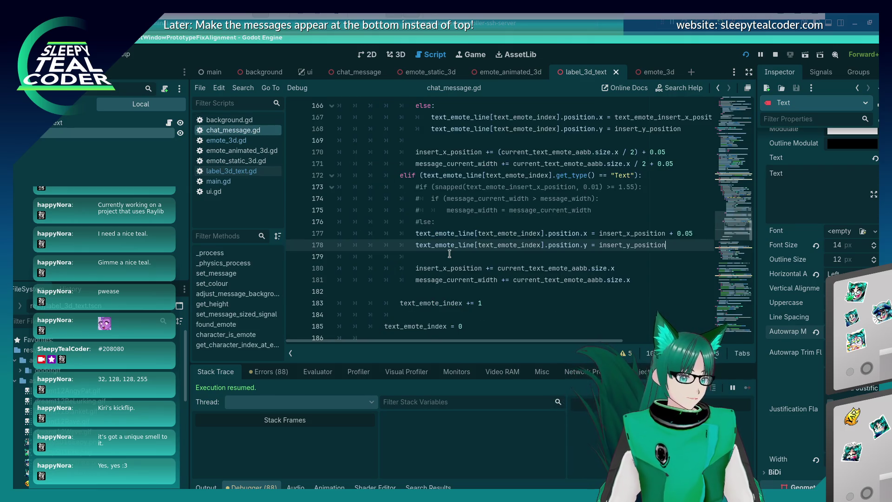
{"action": "scroll", "coordinate": [449, 253], "scroll_direction": "up", "scroll_amount": 9}
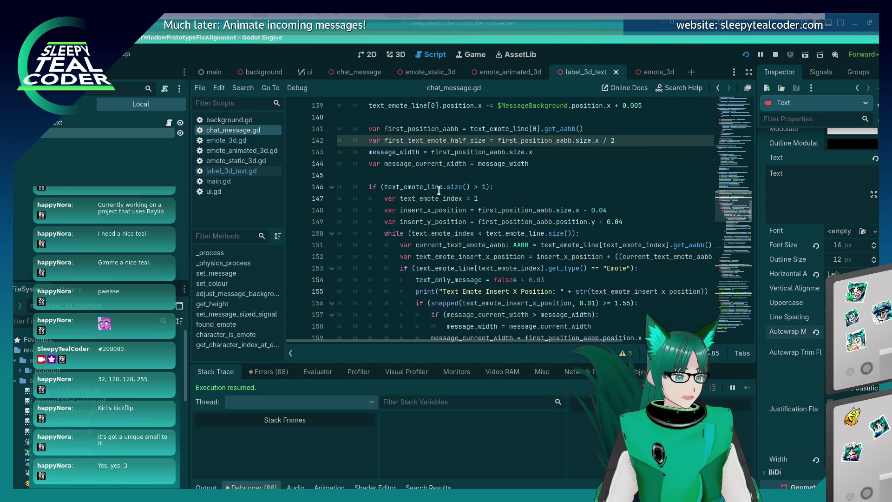
{"action": "scroll", "coordinate": [443, 207], "scroll_direction": "down", "scroll_amount": 3}
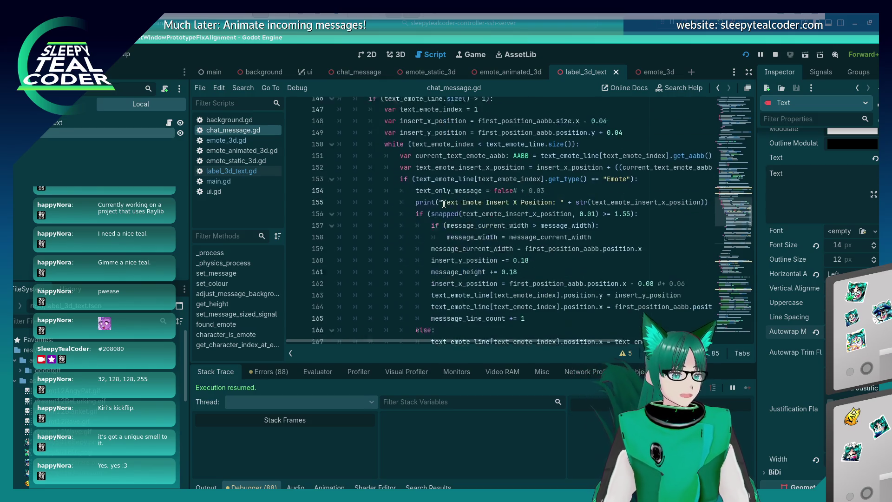
{"action": "scroll", "coordinate": [442, 204], "scroll_direction": "up", "scroll_amount": 3}
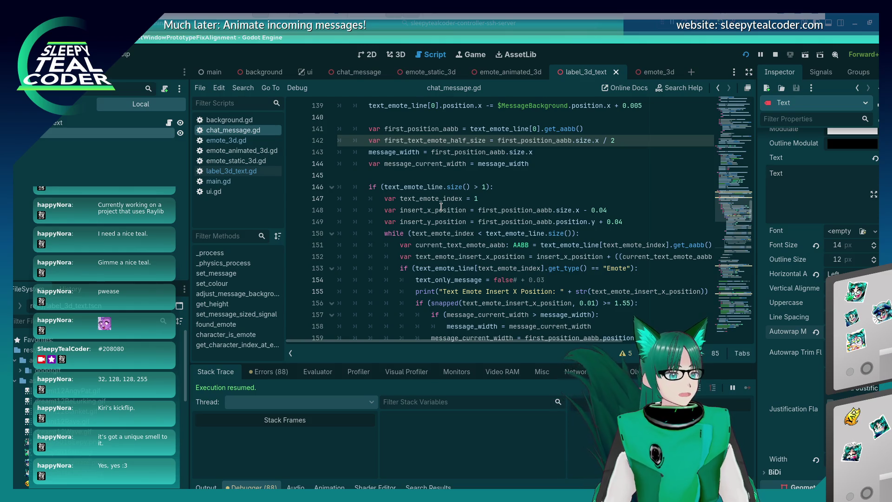
{"action": "scroll", "coordinate": [441, 206], "scroll_direction": "down", "scroll_amount": 8}
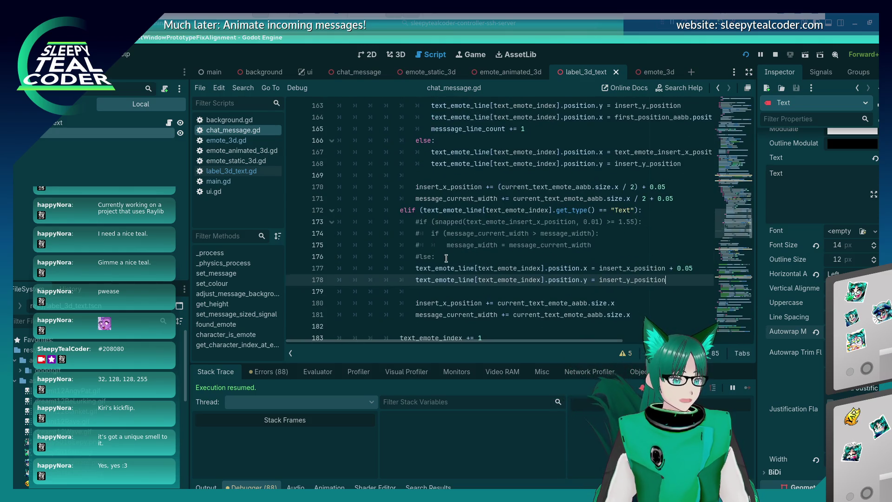
{"action": "left_click", "coordinate": [445, 257]}
{"action": "key", "text": "Down"}
{"action": "key", "text": "Home"}
{"action": "key", "text": "Return"}
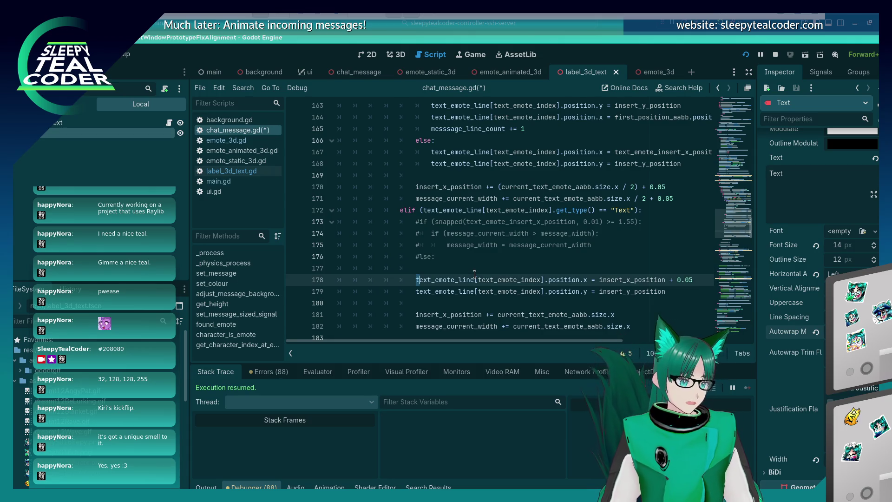
Write text_emote_line[text_emote_index].set_wrapping(false) on line 177 and save chat_message.gd.
{"action": "key", "text": "shift+Right"}
{"action": "key", "text": "shift+Right"}
{"action": "key", "text": "shift+Right"}
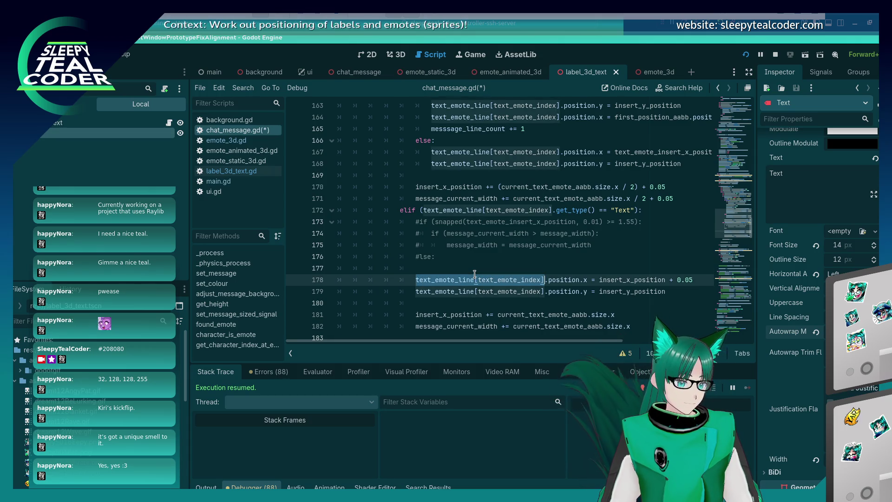
{"action": "key", "text": "ctrl+c"}
{"action": "key", "text": "Up"}
{"action": "key", "text": "ctrl+v"}
{"action": "type", "text": "."}
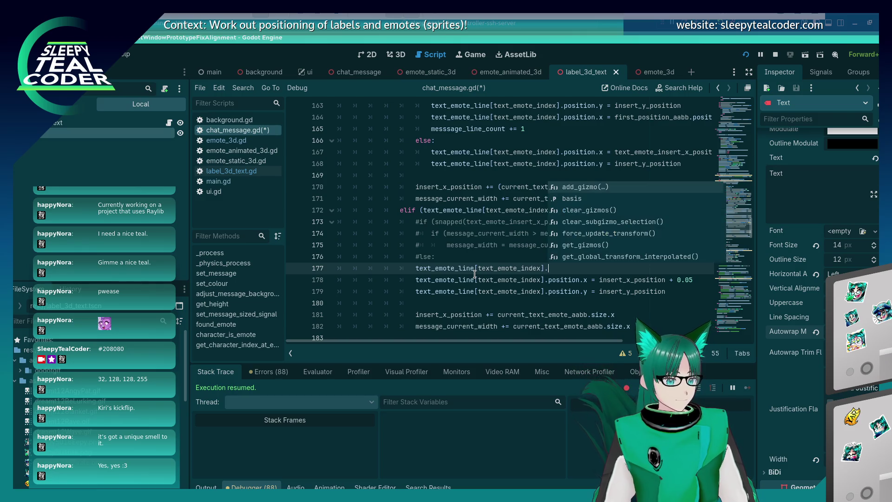
{"action": "type", "text": "set_wr"}
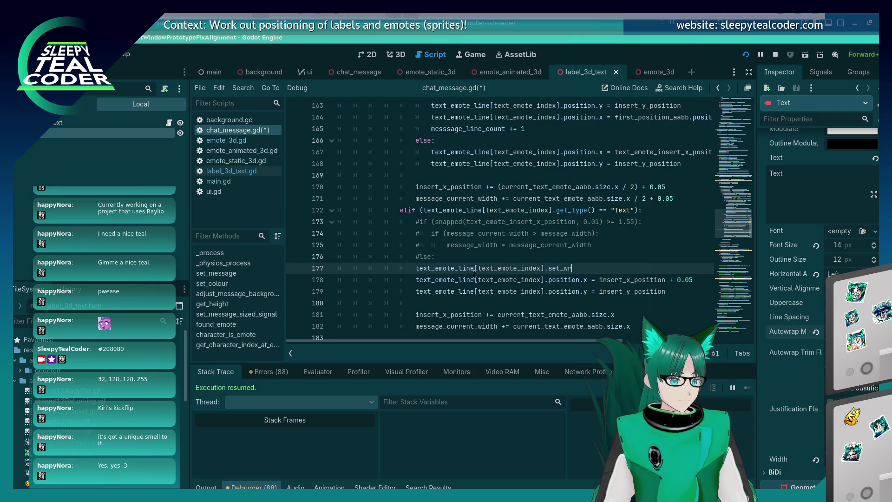
{"action": "type", "text": "apping(false)"}
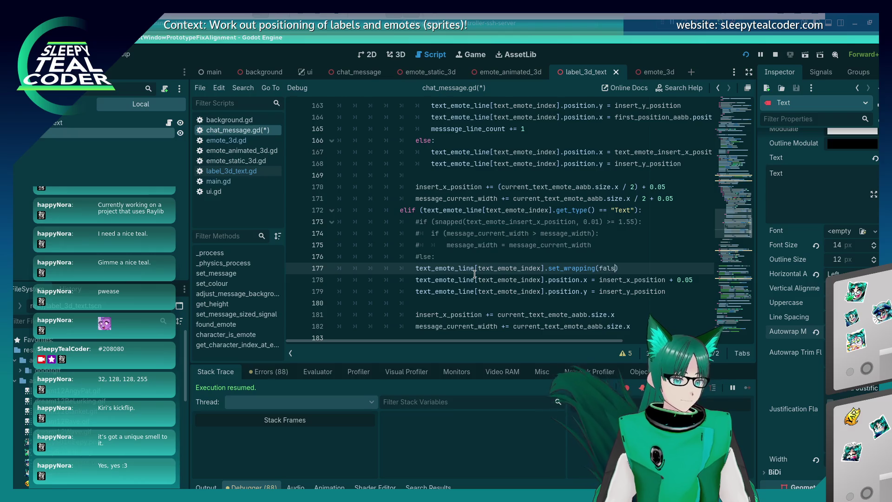
{"action": "key", "text": "ctrl+s"}
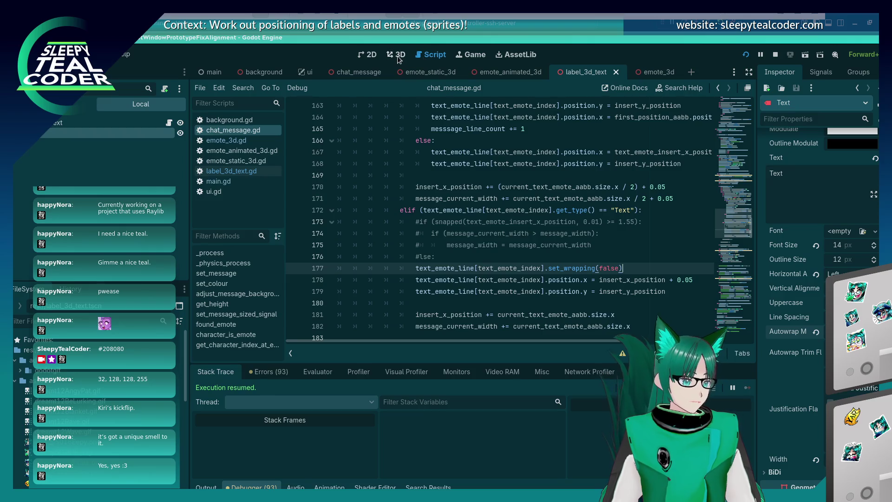
{"action": "left_click", "coordinate": [231, 171]}
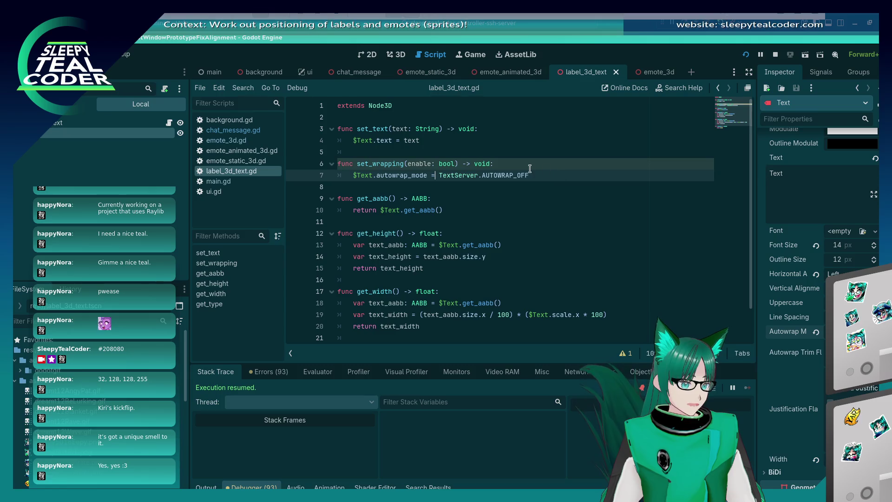
Rename set_wrapping to disable_wrapping, remove its enable parameter, and save.
{"action": "left_click", "coordinate": [491, 163]}
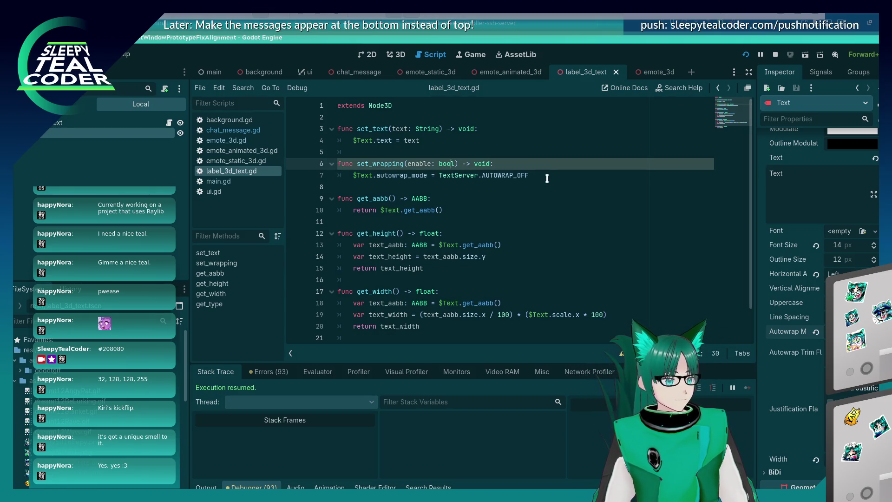
{"action": "key", "text": "BackSpace"}
{"action": "key", "text": "BackSpace"}
{"action": "key", "text": "BackSpace"}
{"action": "type", "text": "disable"}
{"action": "key", "text": "Right"}
{"action": "key", "text": "Right"}
{"action": "key", "text": "Delete"}
{"action": "key", "text": "Delete"}
{"action": "key", "text": "Delete"}
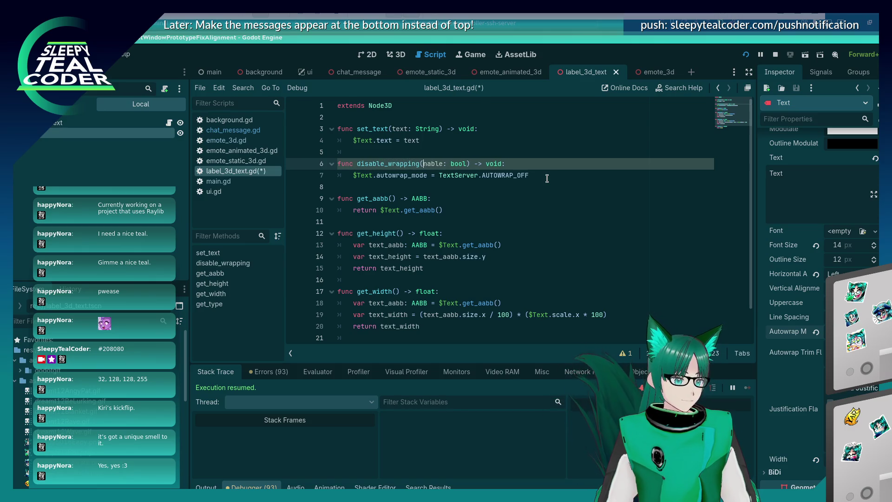
{"action": "key", "text": "ctrl+s"}
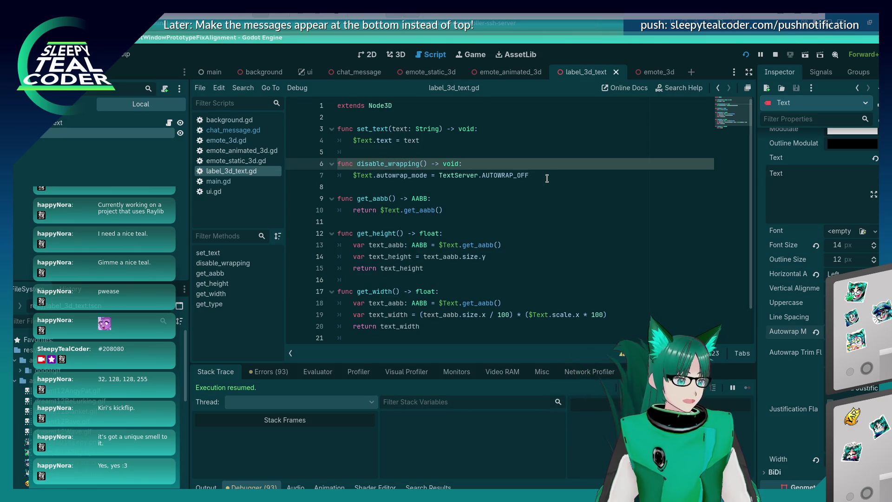
Change the set_wrapping(false) call in chat_message.gd to disable_wrapping().
{"action": "double_click", "coordinate": [388, 164]}
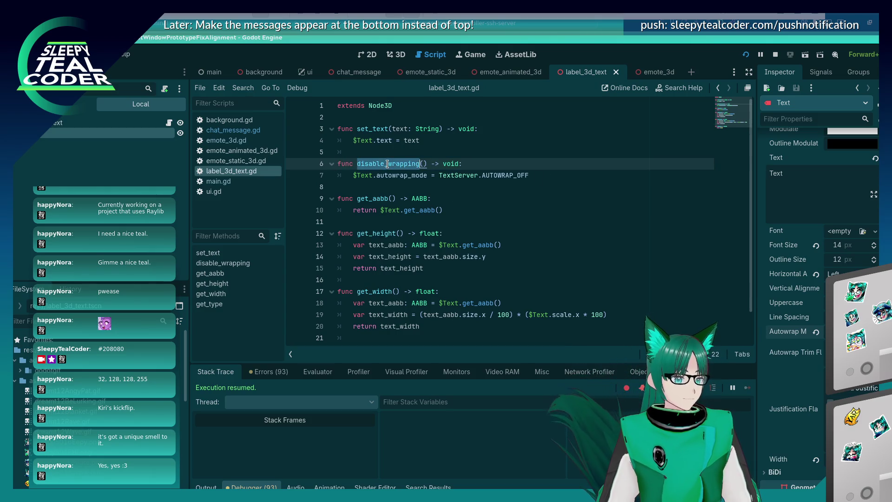
{"action": "left_click", "coordinate": [236, 131]}
{"action": "double_click", "coordinate": [579, 268]}
{"action": "key", "text": "ctrl+v"}
{"action": "key", "text": "End"}
{"action": "key", "text": "BackSpace"}
{"action": "key", "text": "BackSpace"}
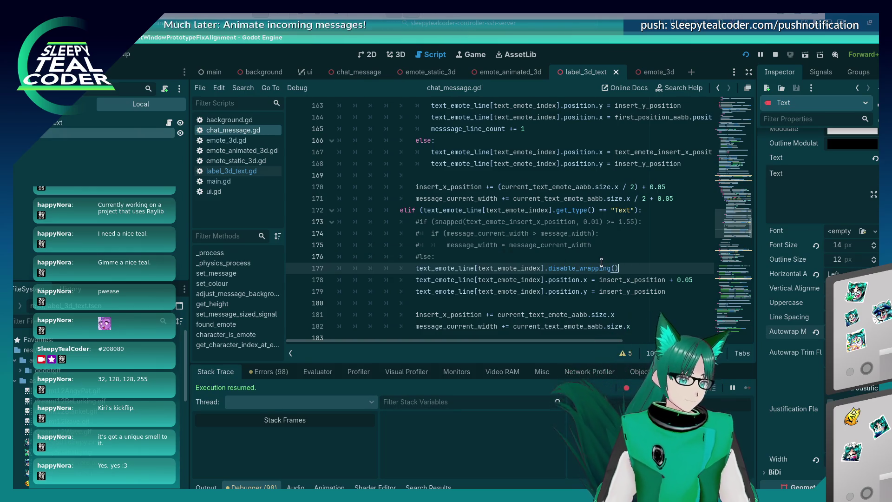
{"action": "key", "text": "alt+Tab"}
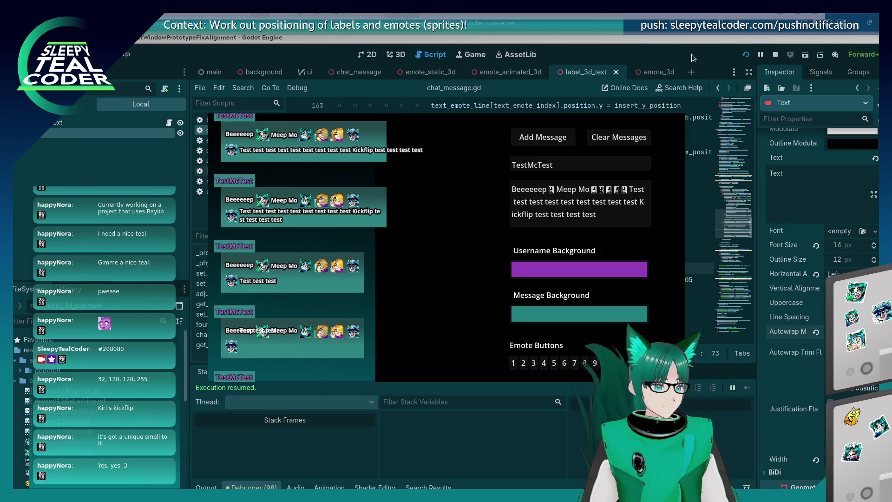
{"action": "key", "text": "F8"}
{"action": "scroll", "coordinate": [549, 210], "scroll_direction": "up", "scroll_amount": 4}
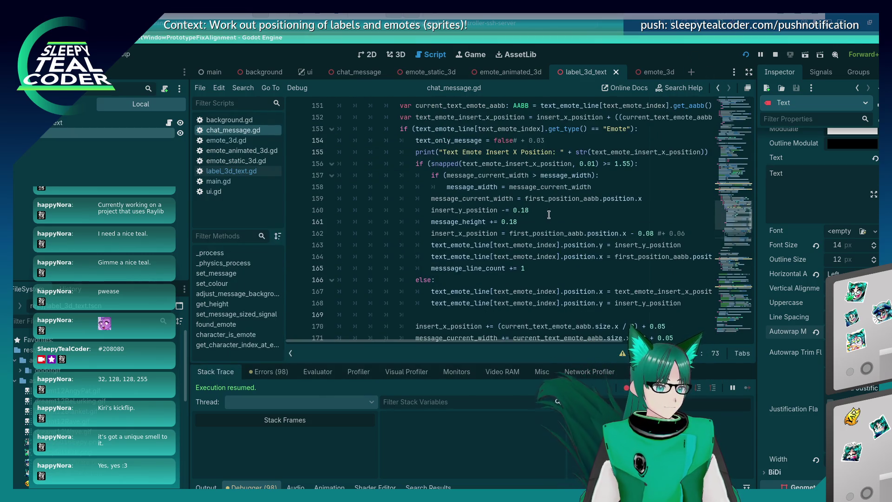
{"action": "scroll", "coordinate": [549, 215], "scroll_direction": "down", "scroll_amount": 6}
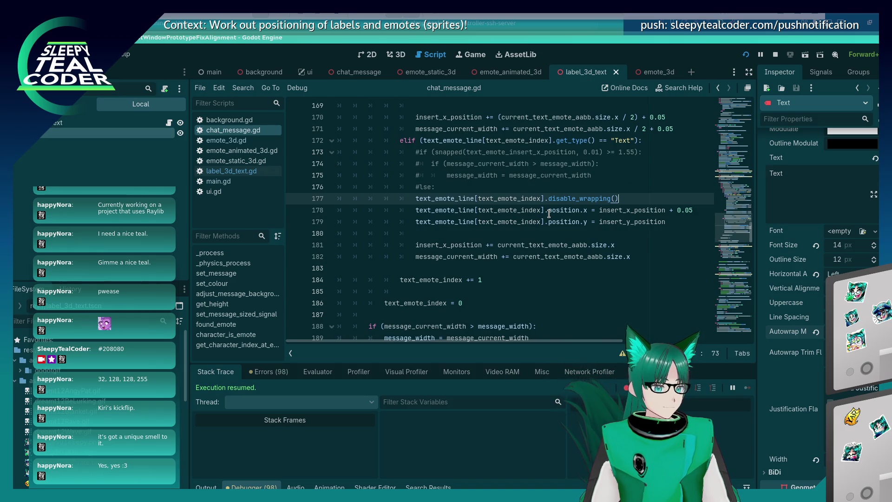
{"action": "scroll", "coordinate": [549, 213], "scroll_direction": "up", "scroll_amount": 2}
{"action": "left_click", "coordinate": [416, 223]}
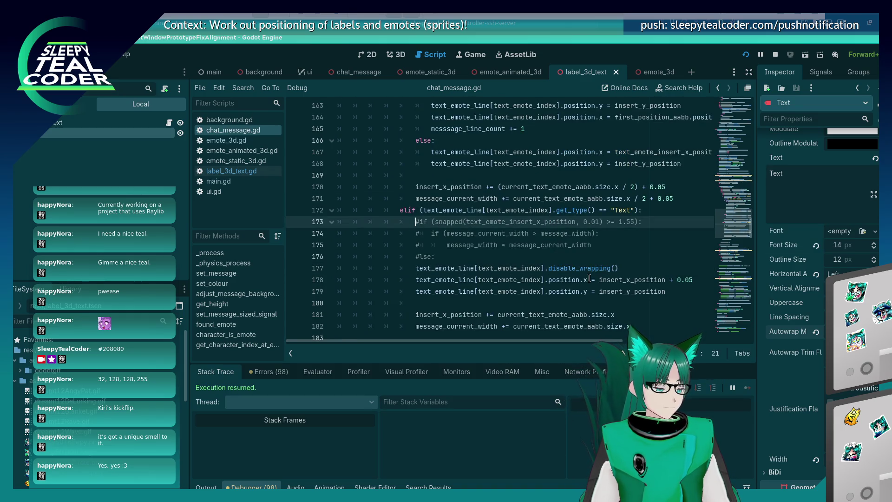
Uncomment the width check lines and select the wrap-to-next-line code on lines 160–164.
{"action": "key", "text": "Delete"}
{"action": "key", "text": "Down"}
{"action": "key", "text": "Delete"}
{"action": "key", "text": "Down"}
{"action": "key", "text": "Delete"}
{"action": "key", "text": "Down"}
{"action": "key", "text": "Delete"}
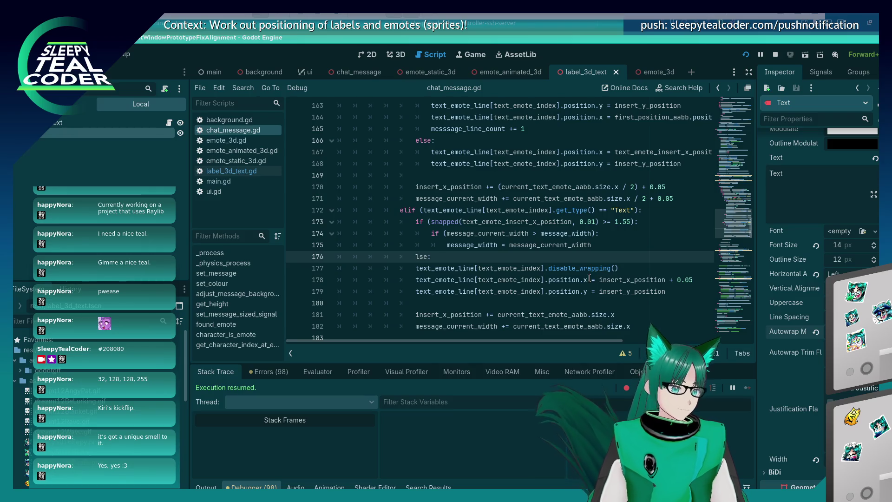
{"action": "scroll", "coordinate": [518, 238], "scroll_direction": "up", "scroll_amount": 3}
{"action": "mouse_move", "coordinate": [525, 191]}
{"action": "left_mouse_down"}
{"action": "mouse_move", "coordinate": [483, 179]}
{"action": "mouse_move", "coordinate": [324, 167]}
{"action": "left_mouse_up"}
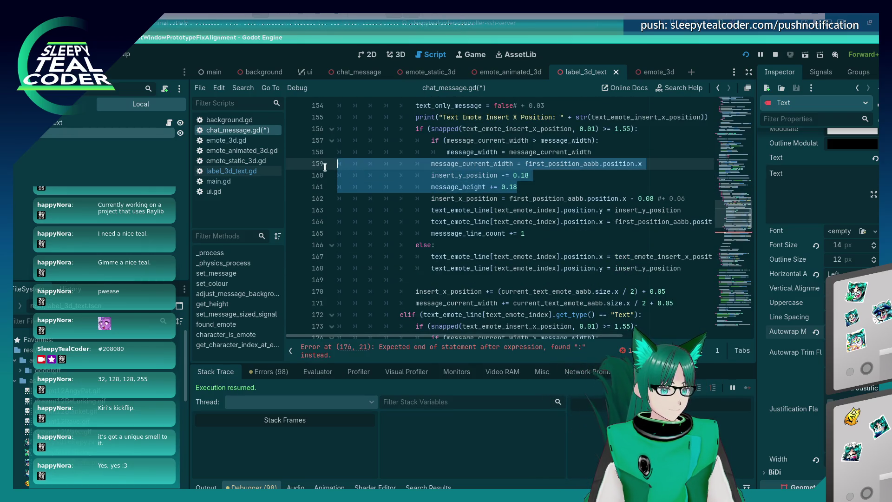
{"action": "left_click", "coordinate": [513, 221]}
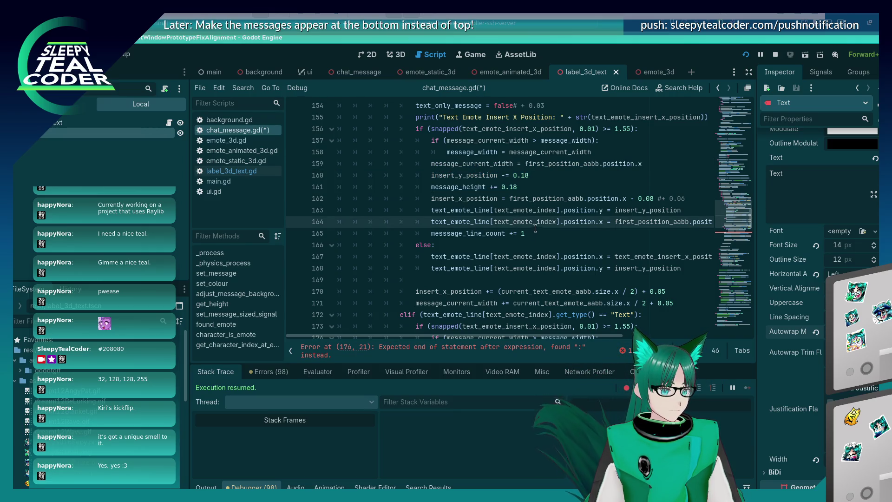
{"action": "key", "text": "End"}
{"action": "key", "text": "shift+Home"}
{"action": "key", "text": "shift+Home"}
{"action": "key", "text": "shift+Up"}
{"action": "key", "text": "shift+Up"}
{"action": "key", "text": "shift+Up"}
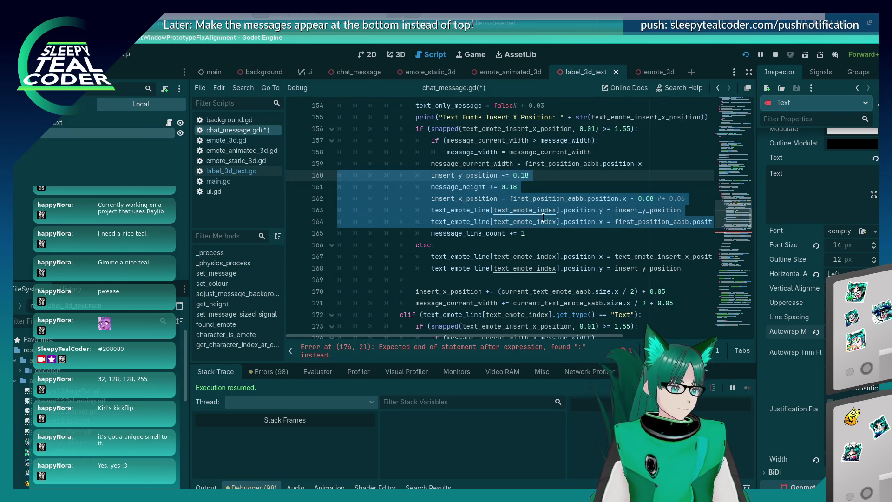
{"action": "scroll", "coordinate": [523, 220], "scroll_direction": "down", "scroll_amount": 4}
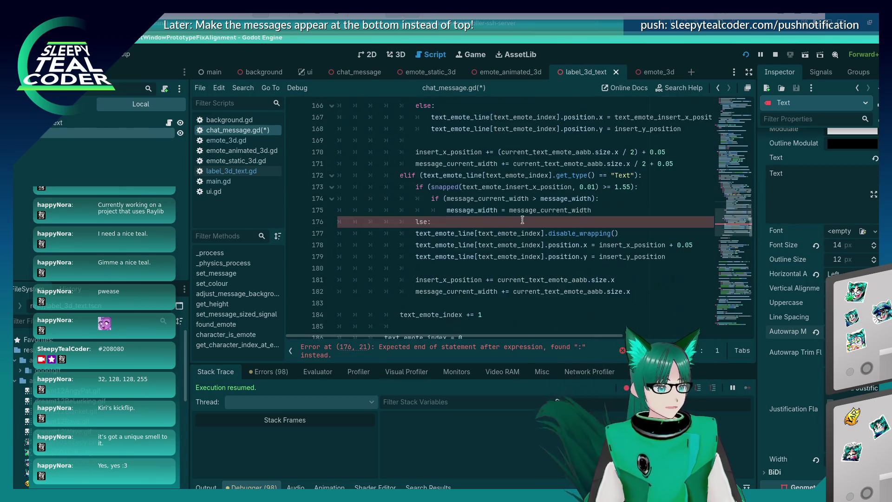
{"action": "scroll", "coordinate": [522, 220], "scroll_direction": "down", "scroll_amount": 1}
Fix the 'lse' typo to 'else' and paste the wrapping code above it.
{"action": "left_click", "coordinate": [461, 188]}
{"action": "key", "text": "Left"}
{"action": "key", "text": "Home"}
{"action": "type", "text": "e"}
{"action": "key", "text": "Home"}
{"action": "key", "text": "Return"}
{"action": "key", "text": "Up"}
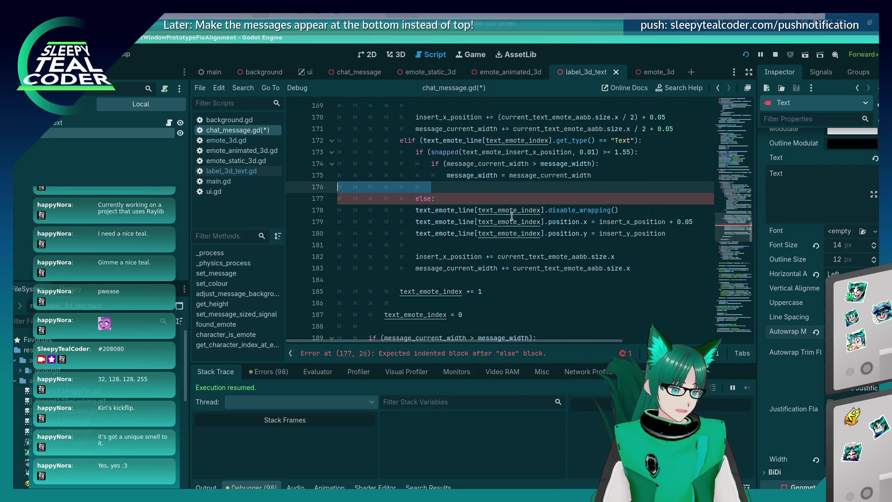
{"action": "key", "text": "ctrl+v"}
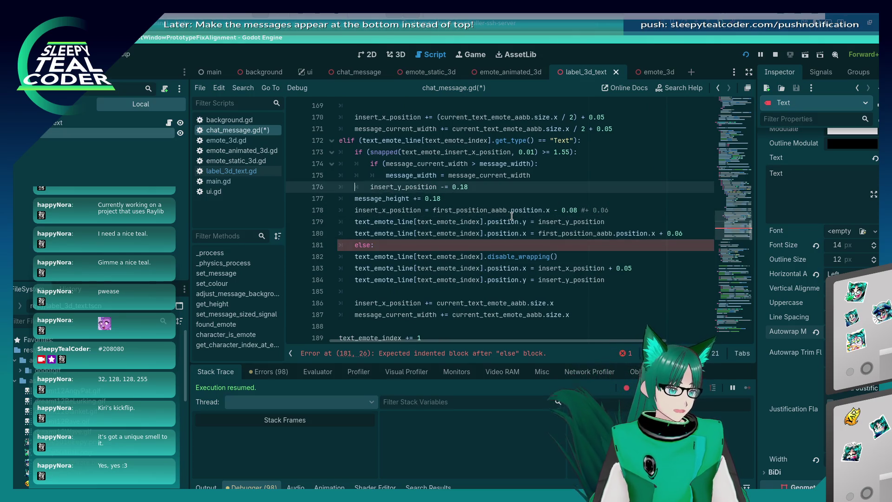
{"action": "key", "text": "ctrl+s"}
Indent the pasted lines and the else body to match the width-check block, and save.
{"action": "key", "text": "shift+Tab"}
{"action": "key", "text": "Down"}
{"action": "key", "text": "Down"}
{"action": "key", "text": "Down"}
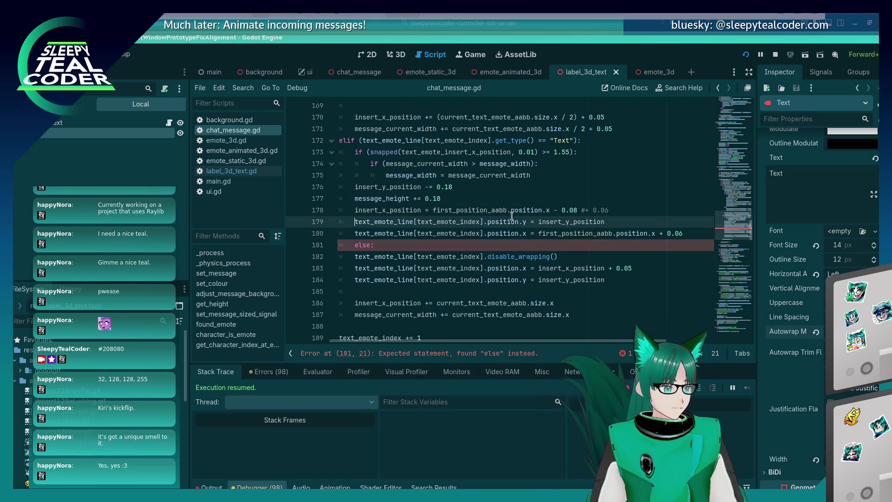
{"action": "key", "text": "Down"}
{"action": "key", "text": "shift+Up"}
{"action": "key", "text": "shift+Up"}
{"action": "key", "text": "shift+Up"}
{"action": "key", "text": "Tab"}
{"action": "key", "text": "Up"}
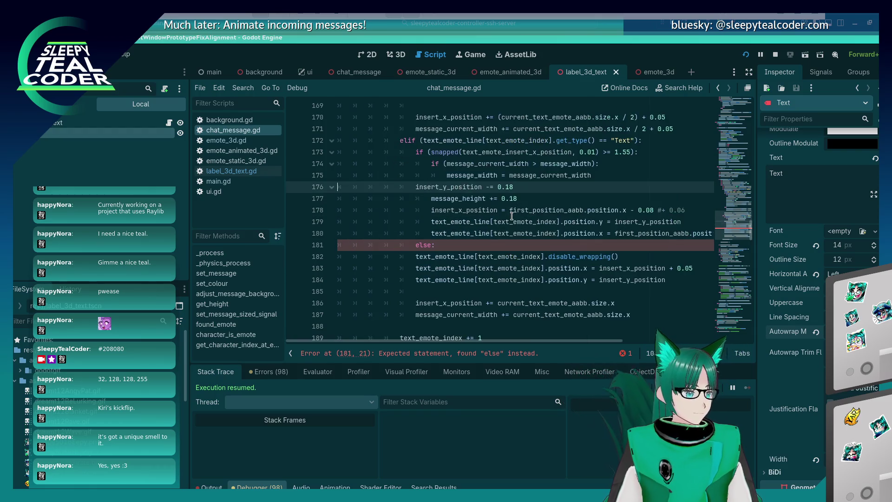
{"action": "key", "text": "Tab"}
{"action": "key", "text": "Down"}
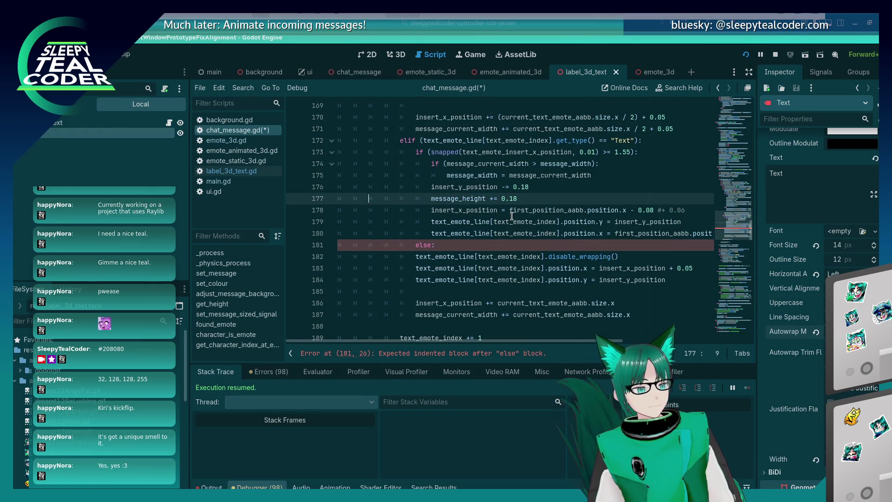
{"action": "key", "text": "Down"}
{"action": "key", "text": "Down"}
{"action": "key", "text": "Down"}
{"action": "key", "text": "shift+Down"}
{"action": "key", "text": "shift+Down"}
{"action": "key", "text": "shift+Down"}
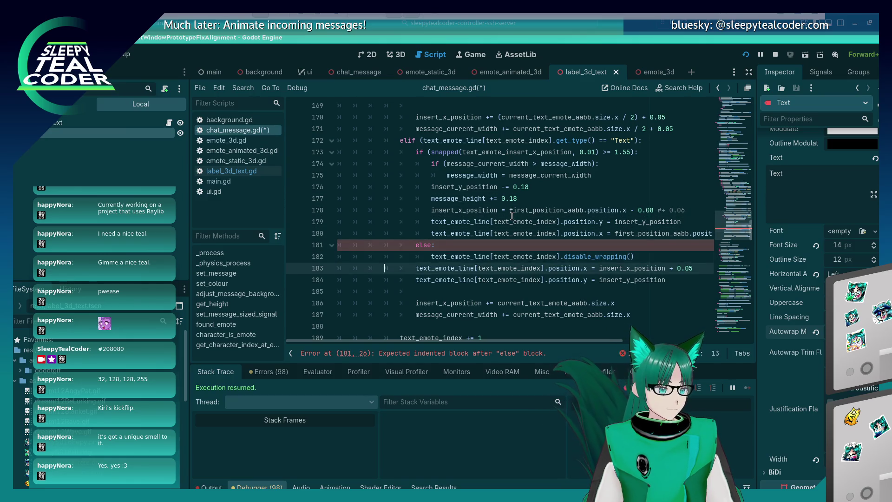
{"action": "key", "text": "Tab"}
{"action": "key", "text": "Right"}
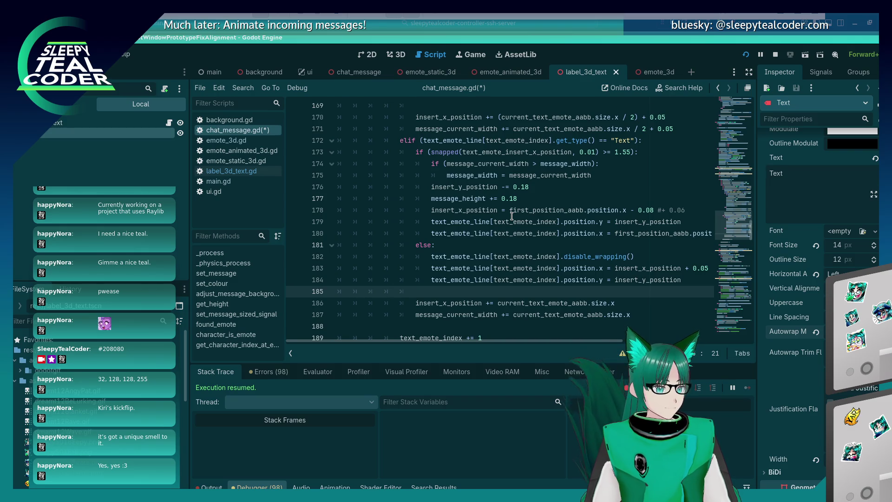
{"action": "key", "text": "ctrl+s"}
{"action": "key", "text": "Down"}
{"action": "key", "text": "Down"}
{"action": "key", "text": "Down"}
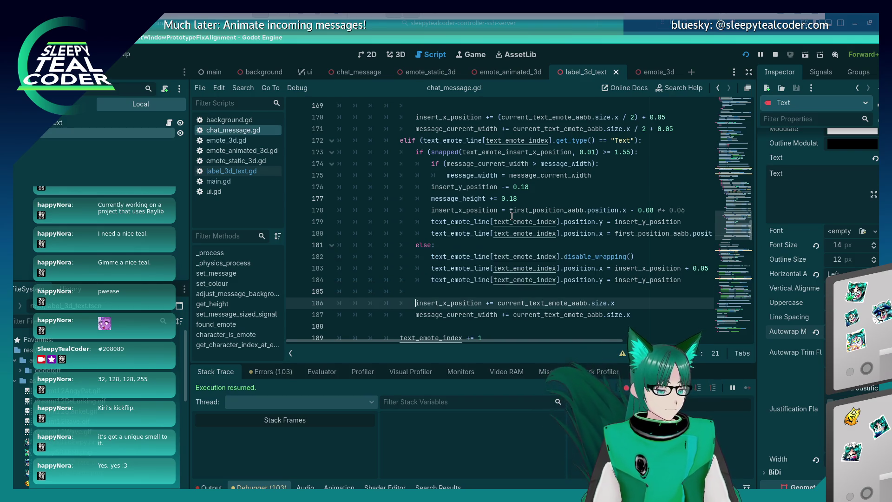
Run the prototype and add another TestMcTest message to check the text wrapping.
{"action": "key", "text": "Up"}
{"action": "key", "text": "Up"}
{"action": "key", "text": "Up"}
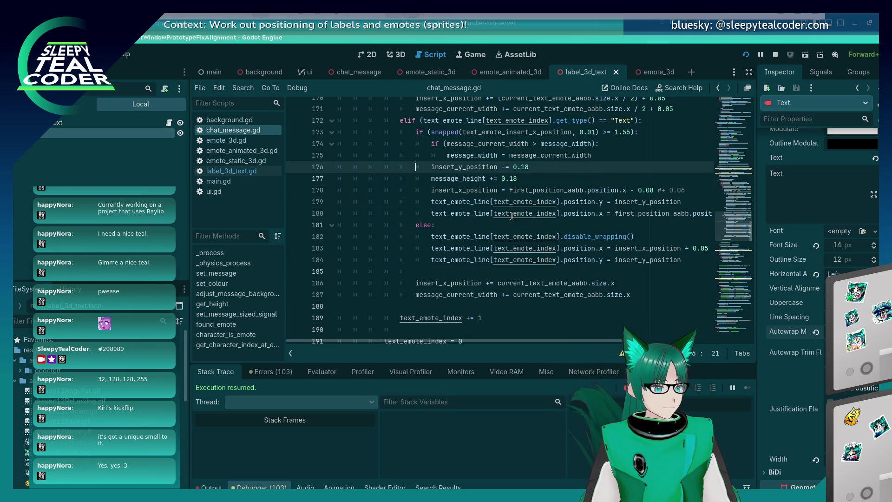
{"action": "key", "text": "Up"}
{"action": "key", "text": "Up"}
{"action": "key", "text": "Up"}
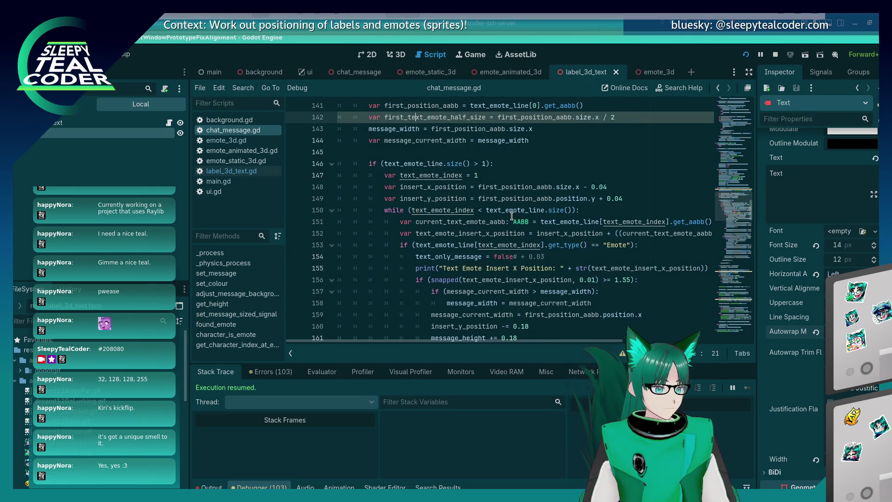
{"action": "key", "text": "Down"}
{"action": "key", "text": "Down"}
{"action": "key", "text": "Down"}
{"action": "key", "text": "Down"}
{"action": "key", "text": "Down"}
{"action": "key", "text": "Down"}
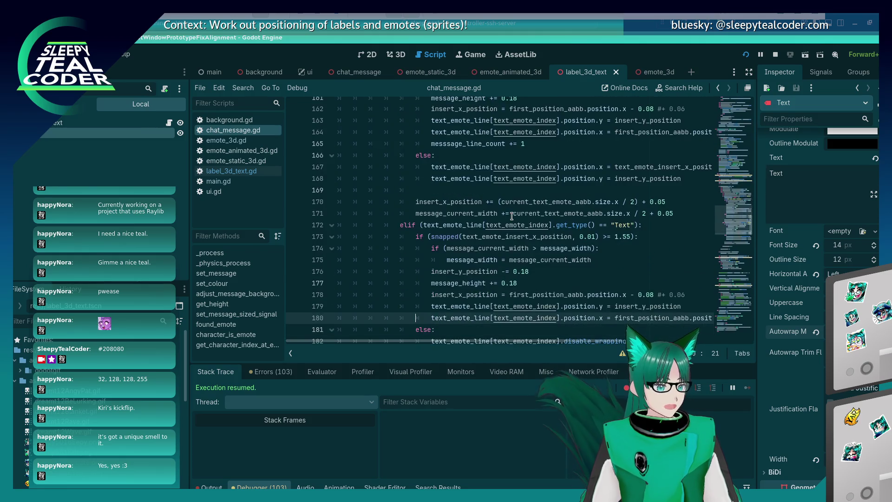
{"action": "key", "text": "alt+Tab"}
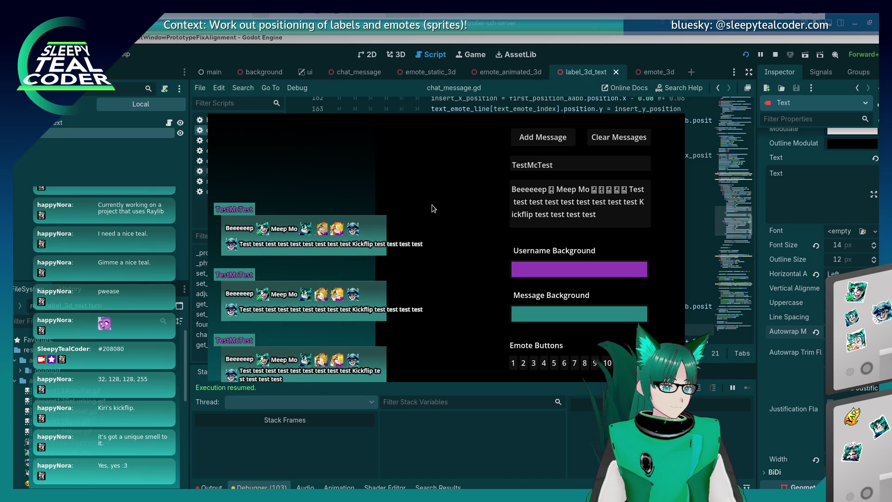
{"action": "key", "text": "alt+Tab"}
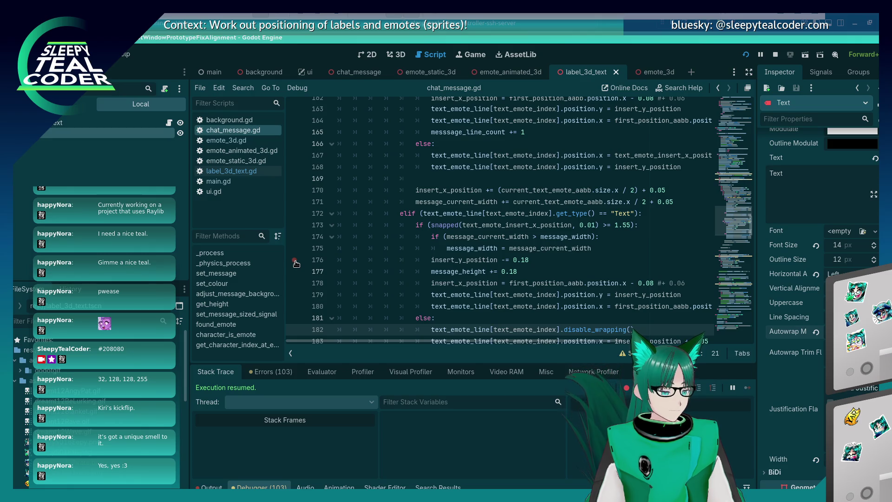
{"action": "key", "text": "alt+Tab"}
{"action": "left_click", "coordinate": [539, 138]}
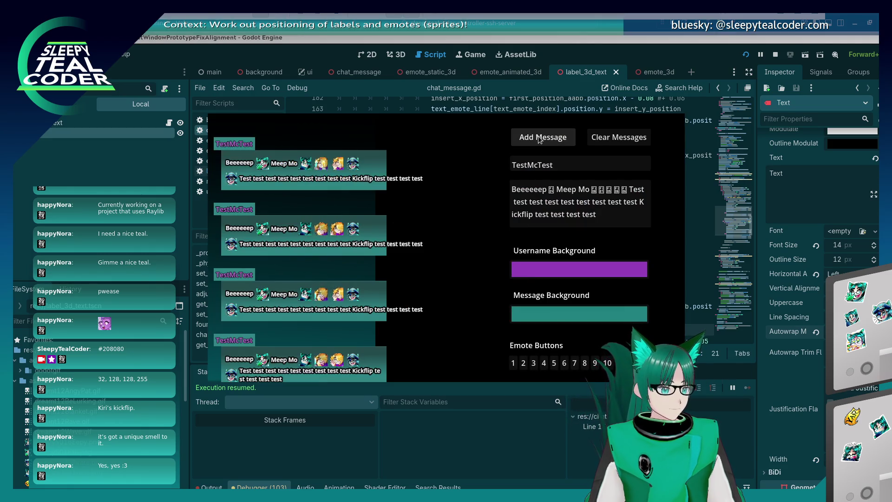
{"action": "key", "text": "alt+Tab"}
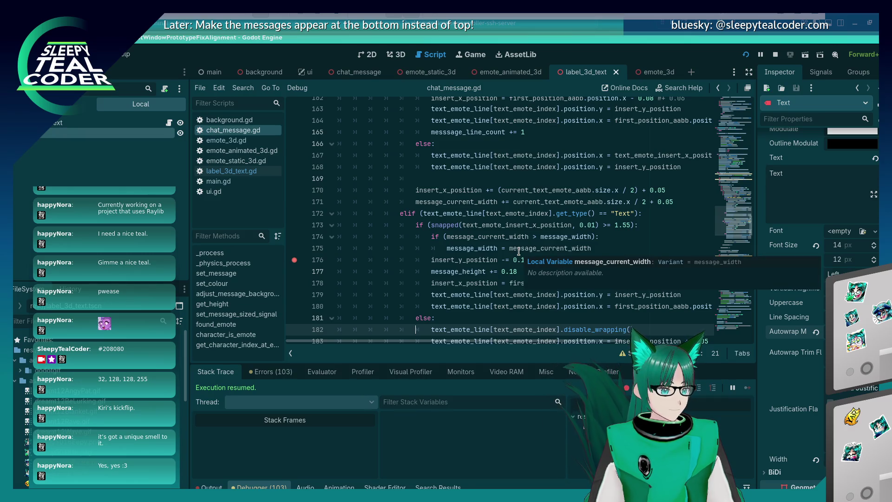
Review the insert_x_position calculation on line 152 and the Text type check on line 172.
{"action": "scroll", "coordinate": [518, 252], "scroll_direction": "up", "scroll_amount": 5}
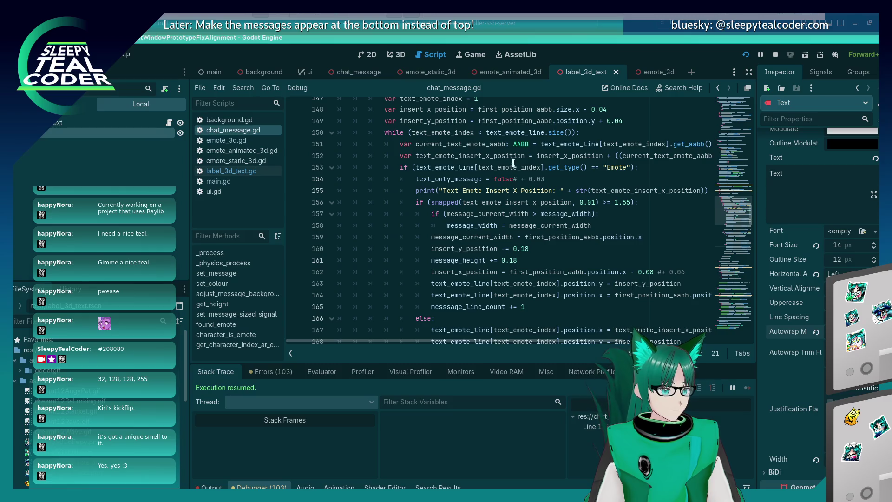
{"action": "left_click", "coordinate": [513, 156]}
{"action": "key", "text": "End"}
{"action": "key", "text": "shift+Home"}
{"action": "key", "text": "shift+Home"}
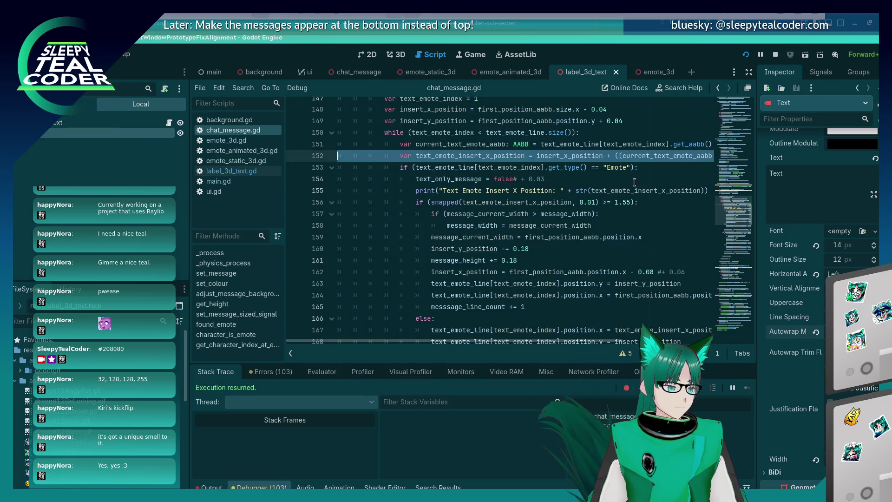
{"action": "scroll", "coordinate": [634, 182], "scroll_direction": "down", "scroll_amount": 5}
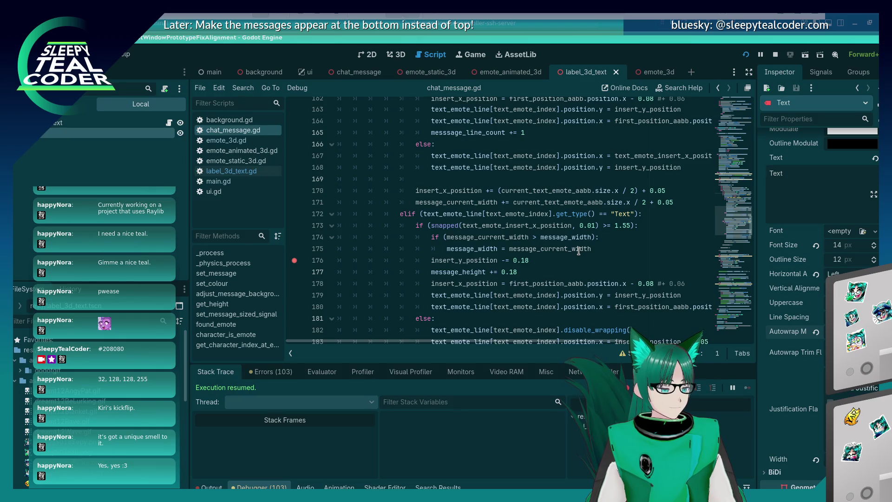
{"action": "left_click", "coordinate": [652, 215]}
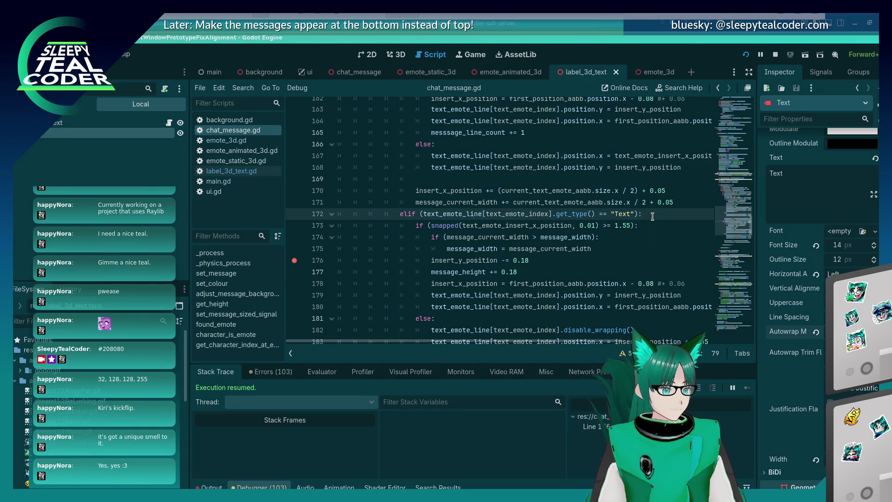
{"action": "scroll", "coordinate": [651, 219], "scroll_direction": "up", "scroll_amount": 6}
{"action": "left_click", "coordinate": [548, 191]}
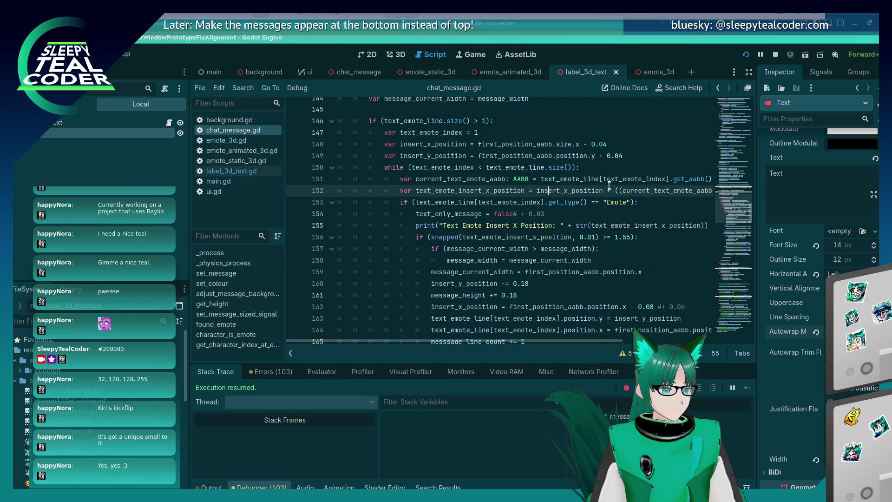
{"action": "key", "text": "Home"}
{"action": "key", "text": "Home"}
{"action": "key", "text": "shift+Down"}
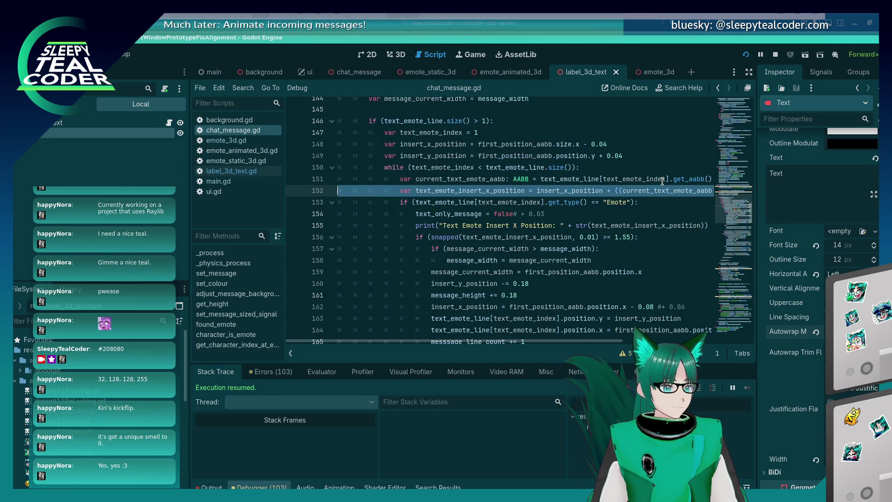
{"action": "left_click", "coordinate": [620, 198]}
{"action": "scroll", "coordinate": [617, 249], "scroll_direction": "down", "scroll_amount": 9}
{"action": "scroll", "coordinate": [617, 248], "scroll_direction": "up", "scroll_amount": 2}
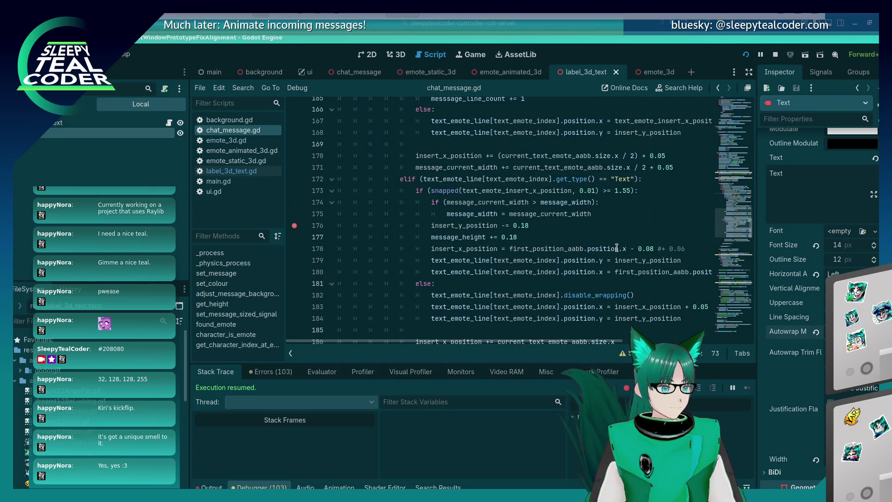
{"action": "scroll", "coordinate": [398, 234], "scroll_direction": "up", "scroll_amount": 6}
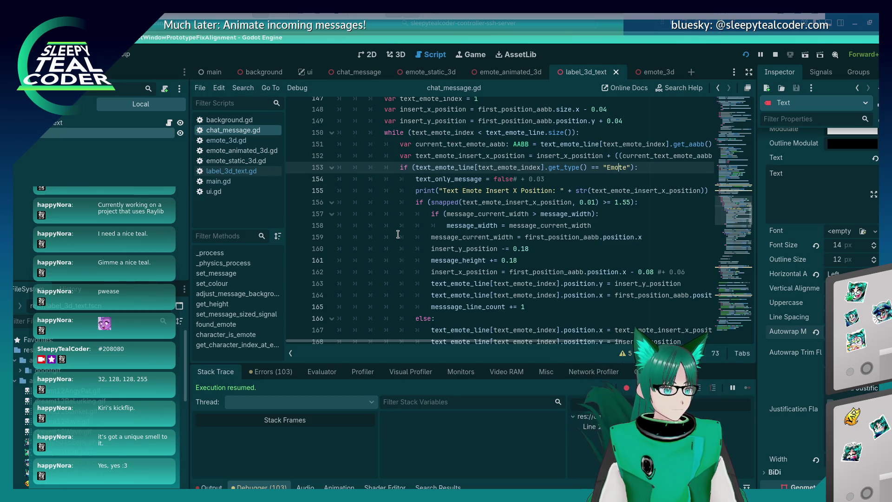
{"action": "scroll", "coordinate": [413, 178], "scroll_direction": "down", "scroll_amount": 3}
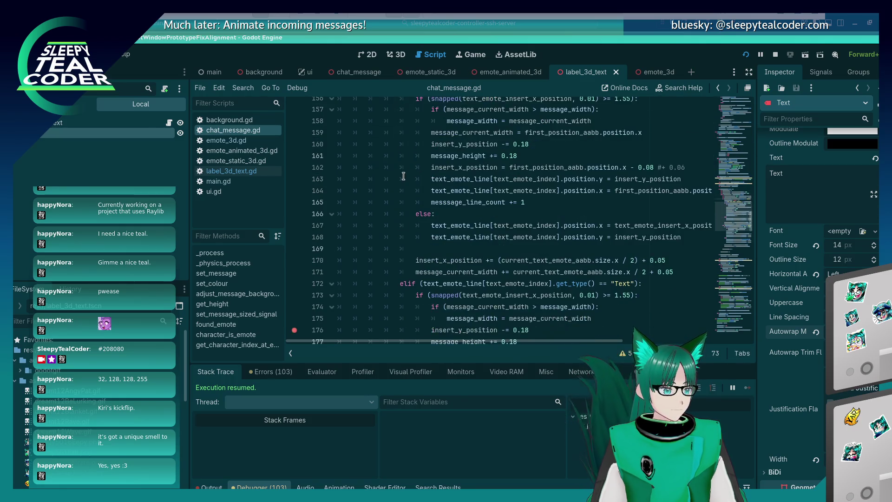
{"action": "scroll", "coordinate": [404, 176], "scroll_direction": "up", "scroll_amount": 3}
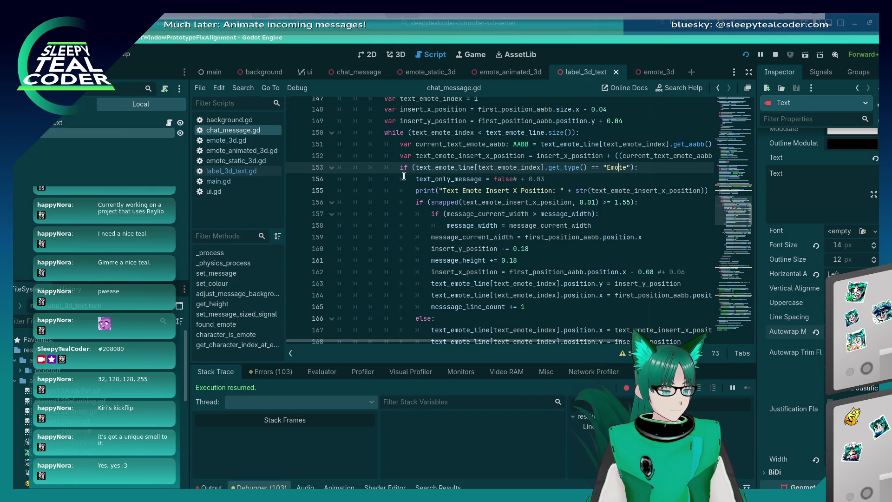
{"action": "scroll", "coordinate": [404, 176], "scroll_direction": "down", "scroll_amount": 6}
{"action": "scroll", "coordinate": [404, 176], "scroll_direction": "down", "scroll_amount": 3}
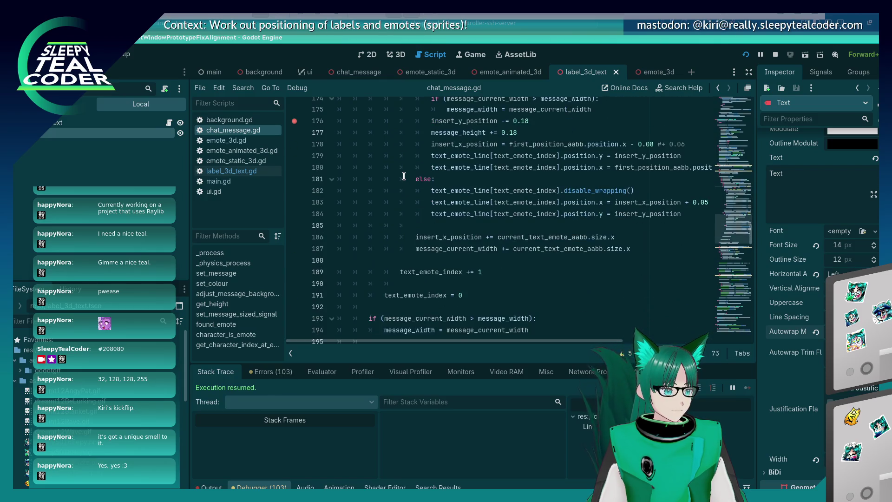
{"action": "scroll", "coordinate": [404, 176], "scroll_direction": "up", "scroll_amount": 2}
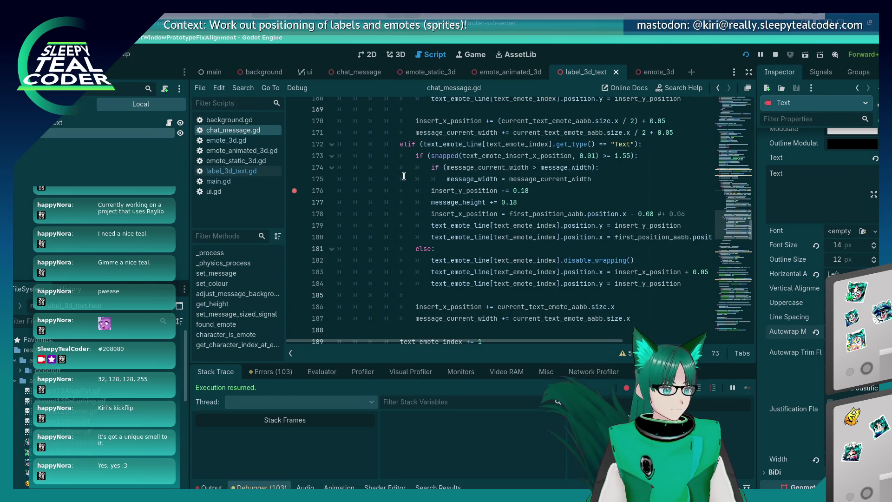
{"action": "scroll", "coordinate": [404, 171], "scroll_direction": "up", "scroll_amount": 6}
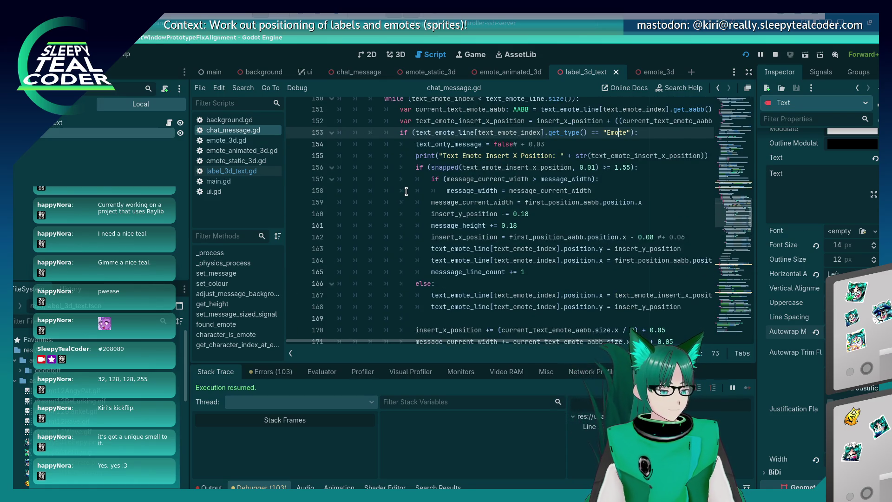
{"action": "scroll", "coordinate": [406, 191], "scroll_direction": "up", "scroll_amount": 1}
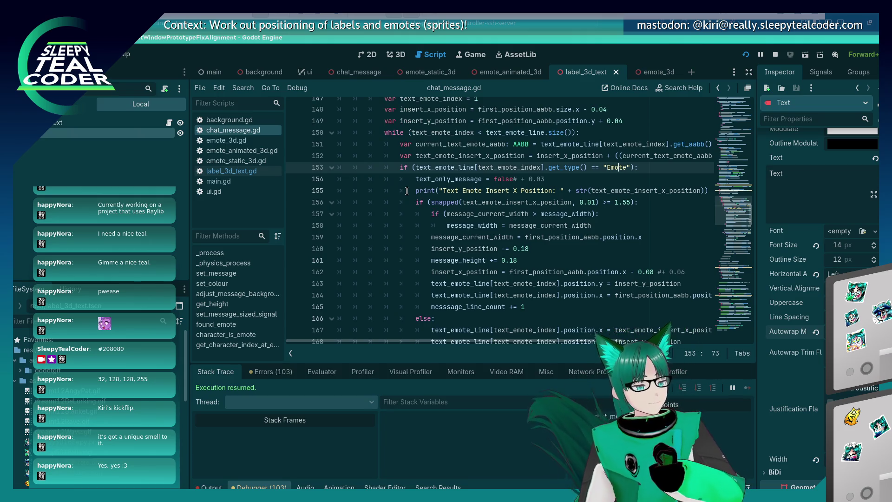
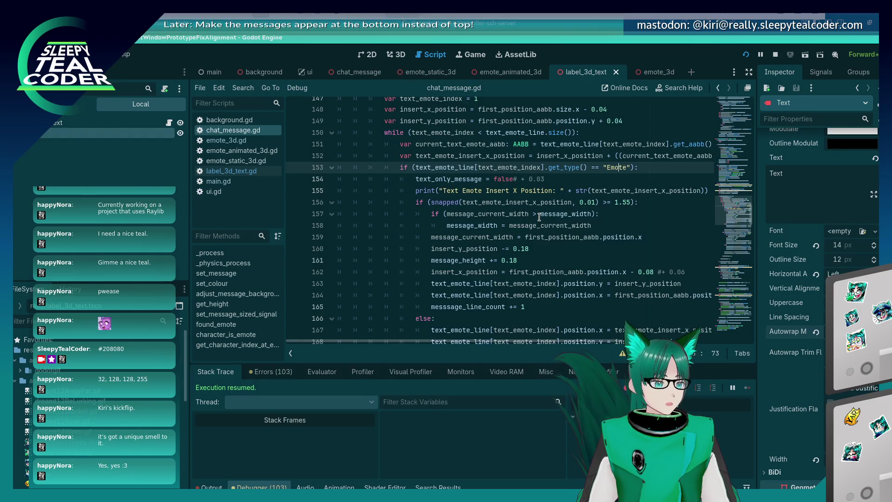
Review the Text branch's wrapping line and compare it with the chat layout in the running game.
{"action": "scroll", "coordinate": [539, 217], "scroll_direction": "down", "scroll_amount": 6}
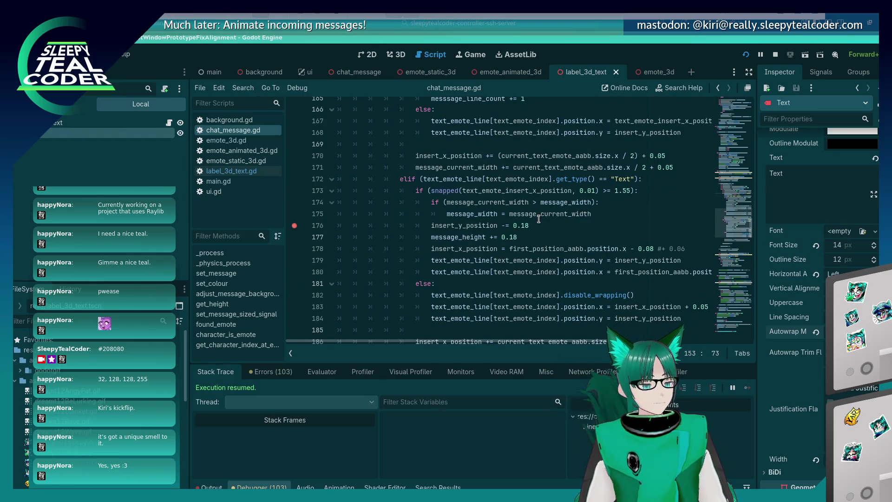
{"action": "scroll", "coordinate": [537, 219], "scroll_direction": "down", "scroll_amount": 2}
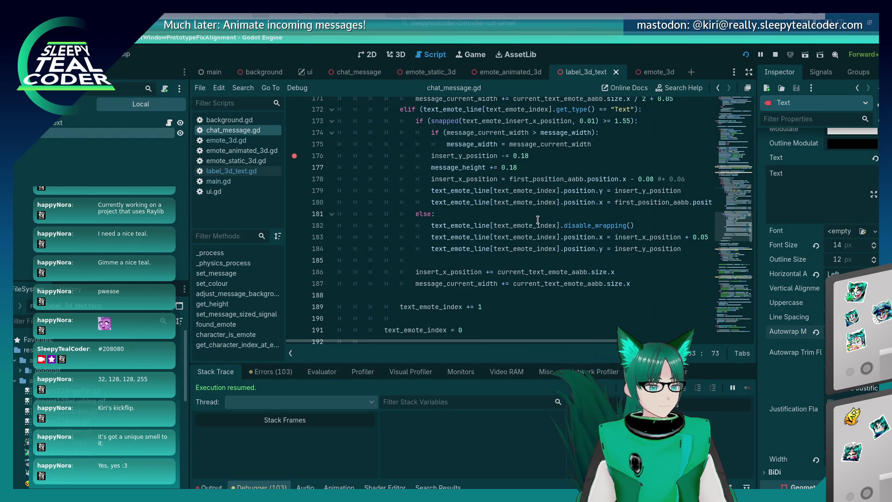
{"action": "left_click", "coordinate": [537, 226]}
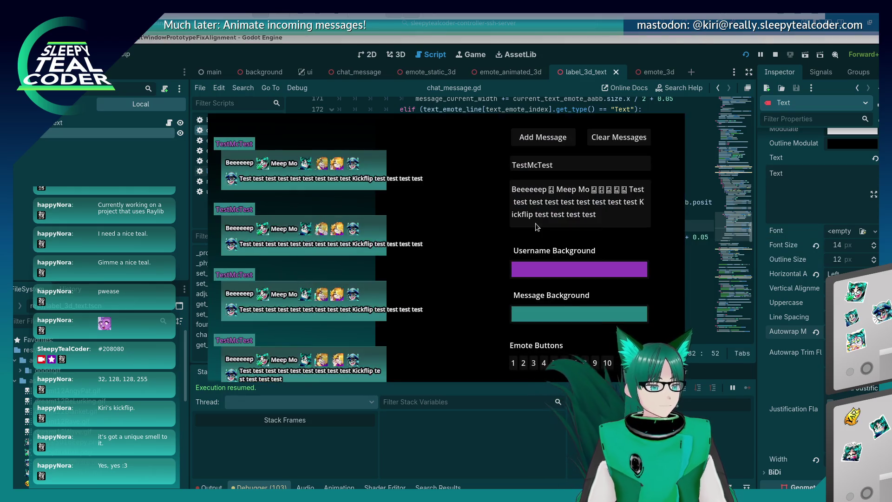
{"action": "key", "text": "alt+Tab"}
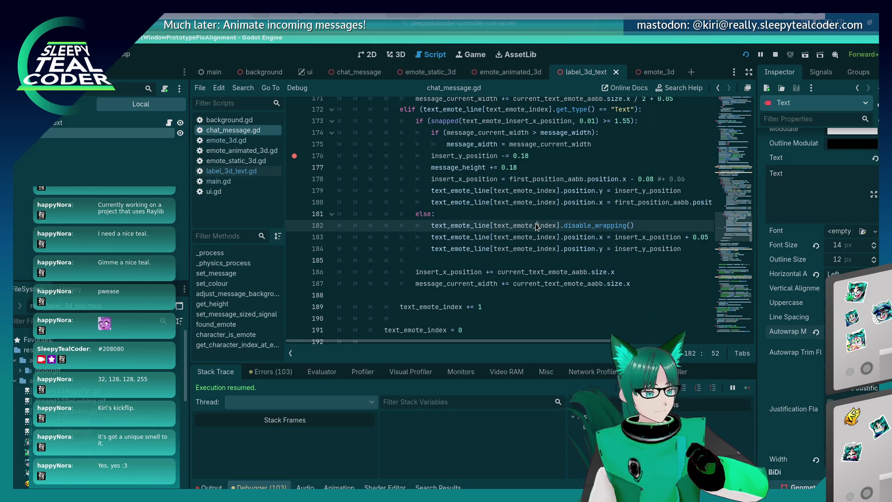
{"action": "scroll", "coordinate": [504, 242], "scroll_direction": "up", "scroll_amount": 3}
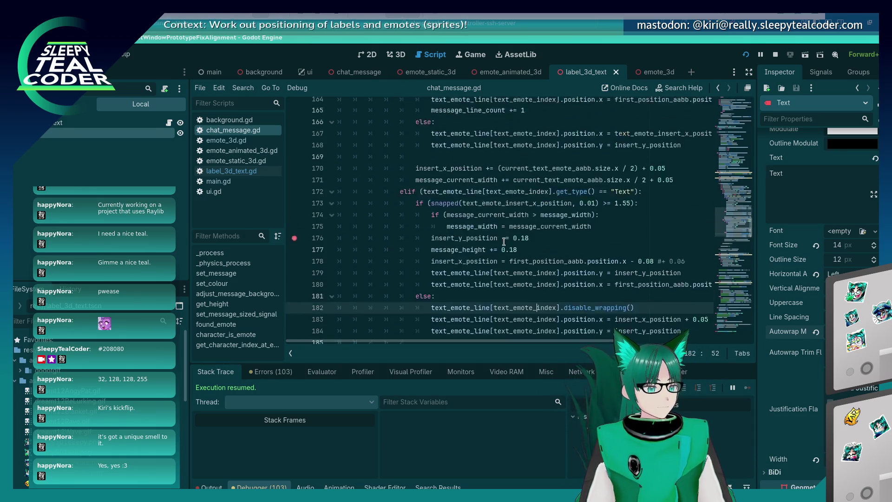
{"action": "scroll", "coordinate": [504, 242], "scroll_direction": "down", "scroll_amount": 2}
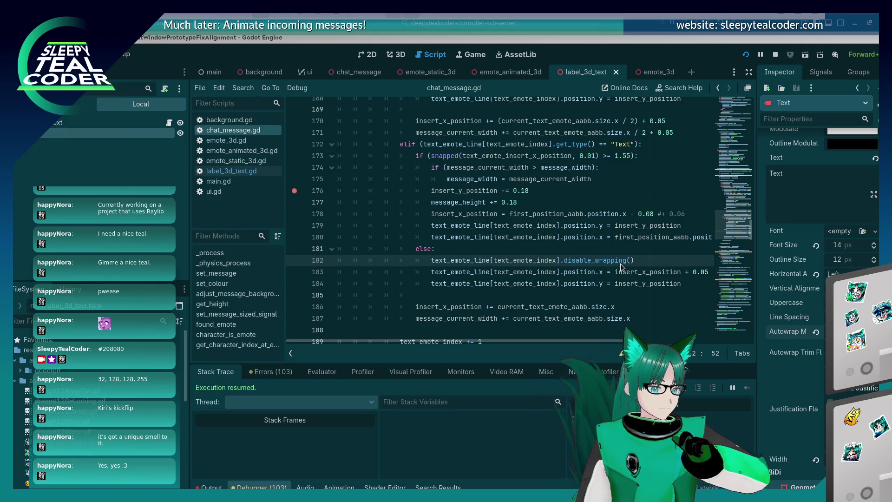
Break at line 173 and inspect first_position_aabb and text_emote_insert_x_position while paused.
{"action": "left_click", "coordinate": [291, 159]}
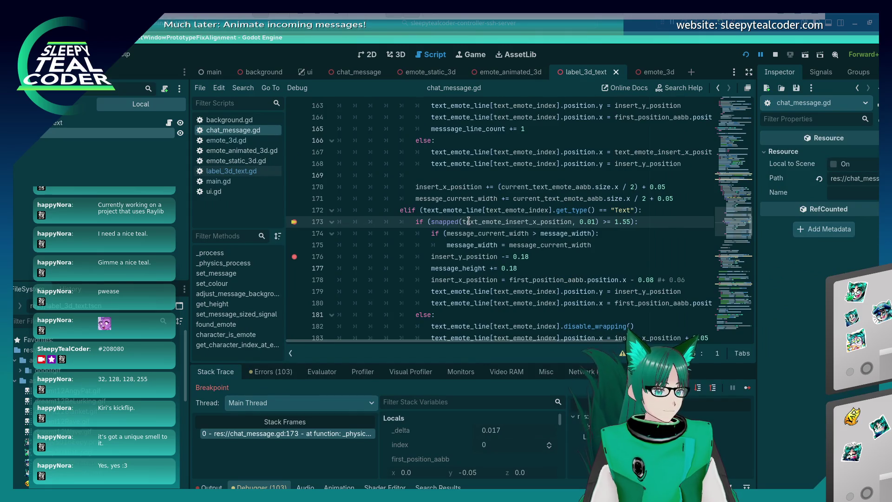
{"action": "left_click", "coordinate": [530, 280]}
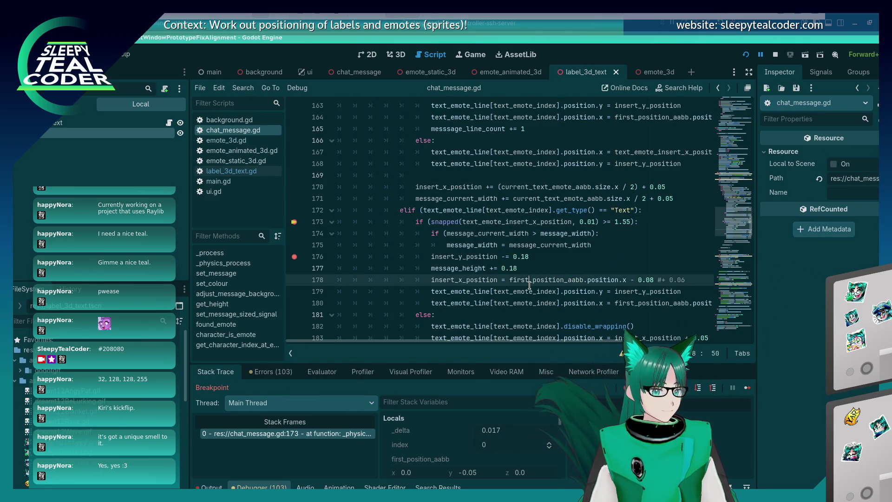
{"action": "mouse_move", "coordinate": [561, 220]}
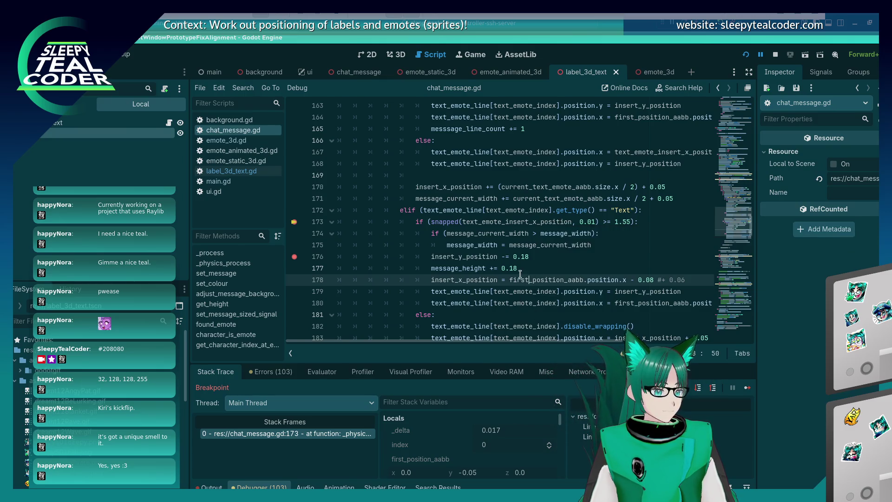
{"action": "scroll", "coordinate": [519, 274], "scroll_direction": "up", "scroll_amount": 5}
{"action": "scroll", "coordinate": [520, 274], "scroll_direction": "down", "scroll_amount": 4}
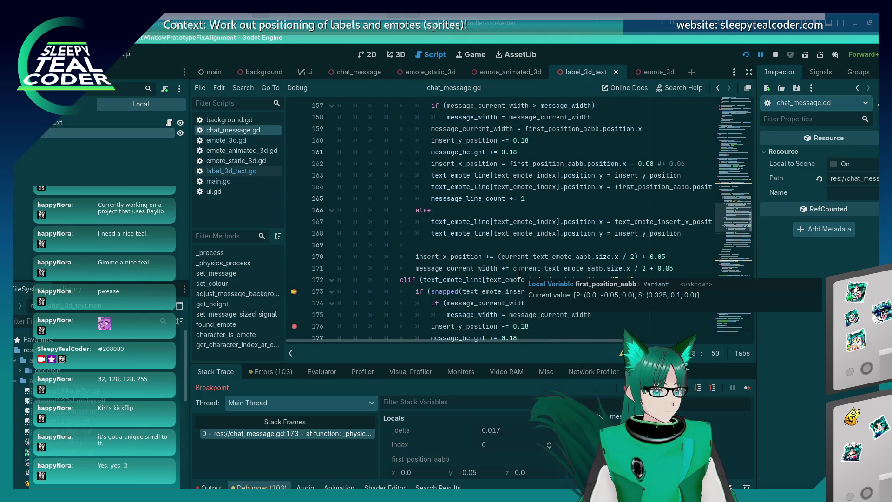
{"action": "double_click", "coordinate": [532, 258]}
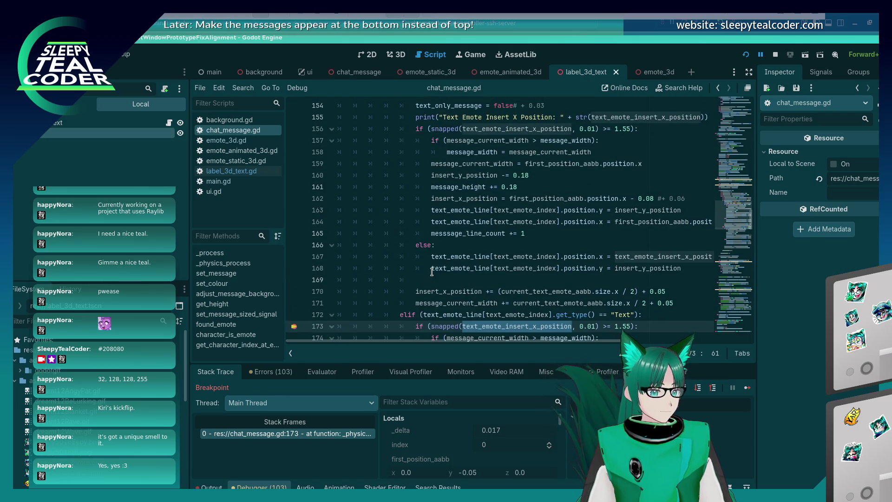
{"action": "scroll", "coordinate": [455, 259], "scroll_direction": "up", "scroll_amount": 8}
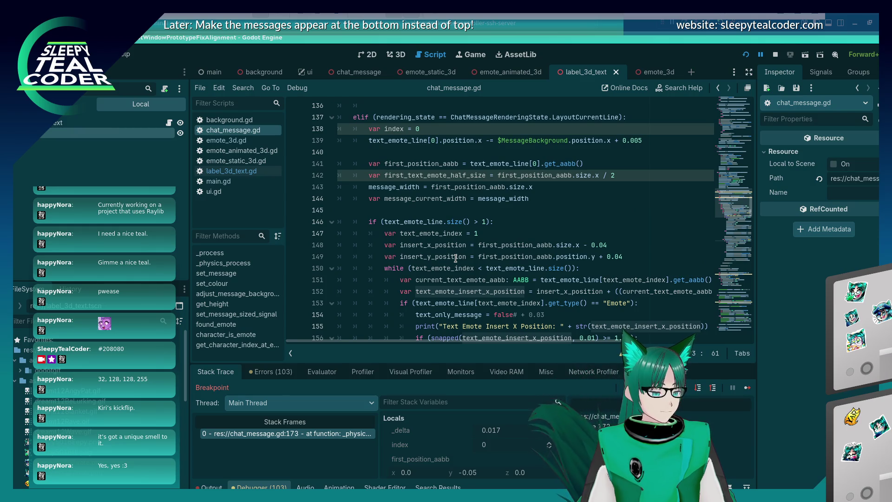
{"action": "scroll", "coordinate": [456, 258], "scroll_direction": "up", "scroll_amount": 3}
{"action": "scroll", "coordinate": [455, 259], "scroll_direction": "down", "scroll_amount": 3}
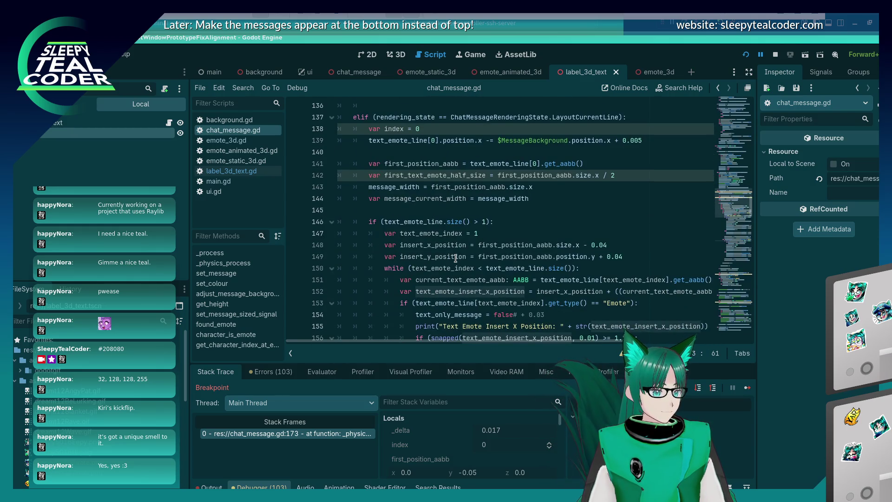
{"action": "scroll", "coordinate": [455, 258], "scroll_direction": "down", "scroll_amount": 1}
Move the text_emote_insert_x_position declaration under the Emote check and indent it into that branch.
{"action": "left_click", "coordinate": [456, 257]}
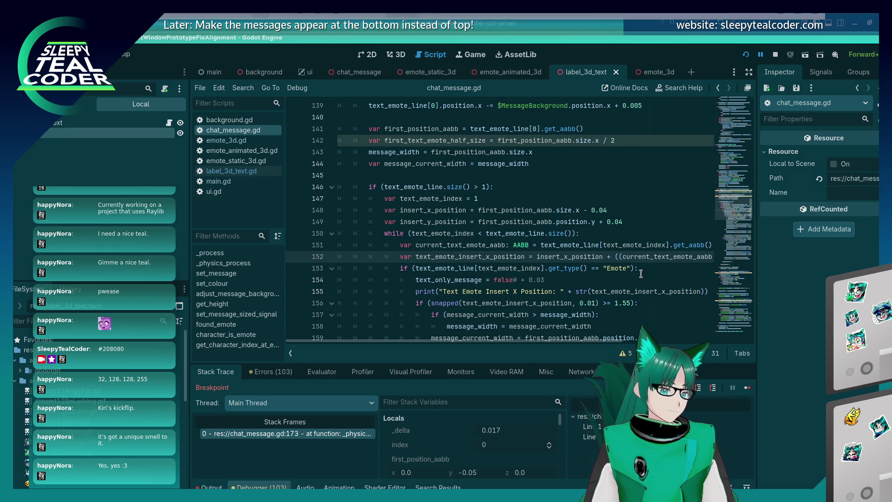
{"action": "key", "text": "ctrl+Right"}
{"action": "key", "text": "ctrl+Right"}
{"action": "key", "text": "ctrl+Right"}
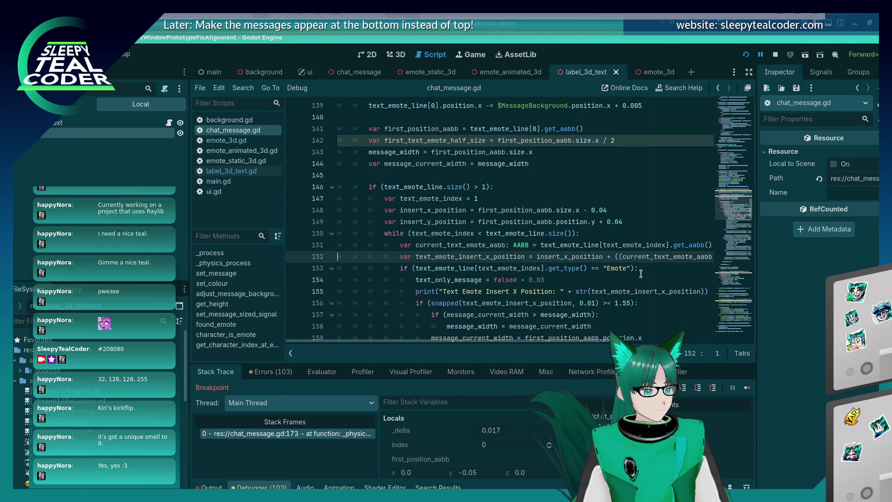
{"action": "key", "text": "alt+Up"}
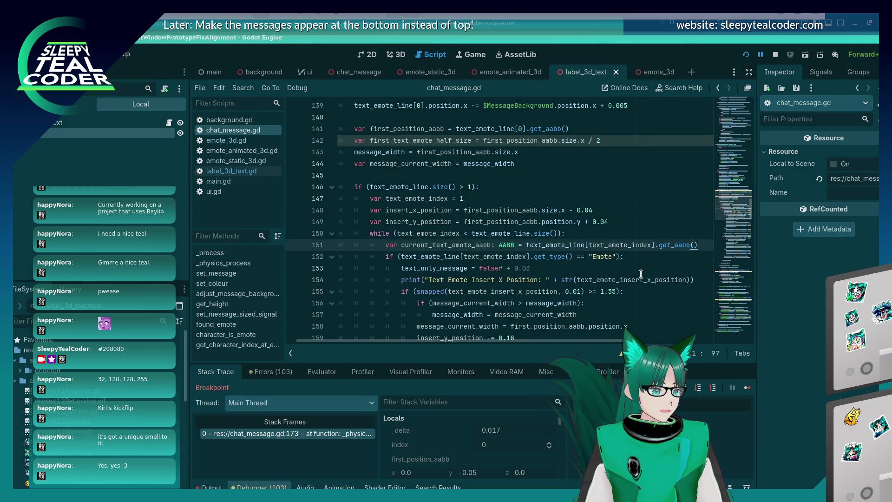
{"action": "key", "text": "alt+Down"}
{"action": "key", "text": "alt+Down"}
{"action": "key", "text": "Home"}
{"action": "key", "text": "Tab"}
{"action": "key", "text": "ctrl+Right"}
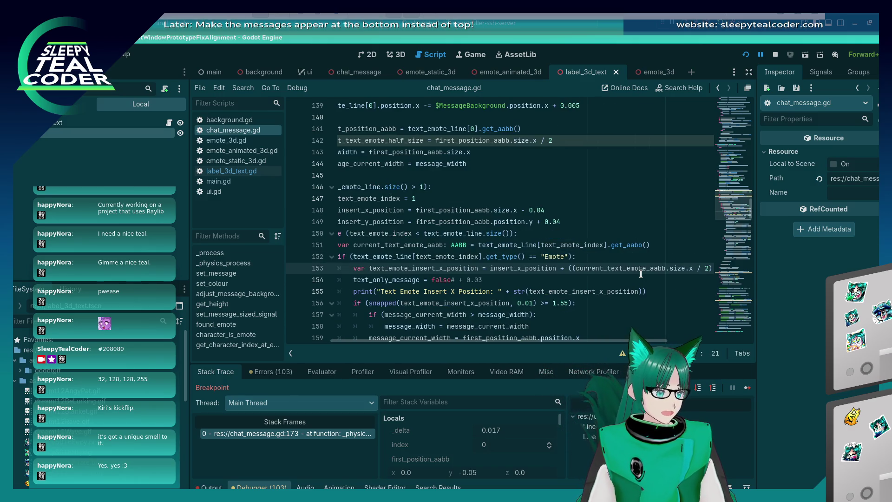
{"action": "key", "text": "Home"}
{"action": "key", "text": "Home"}
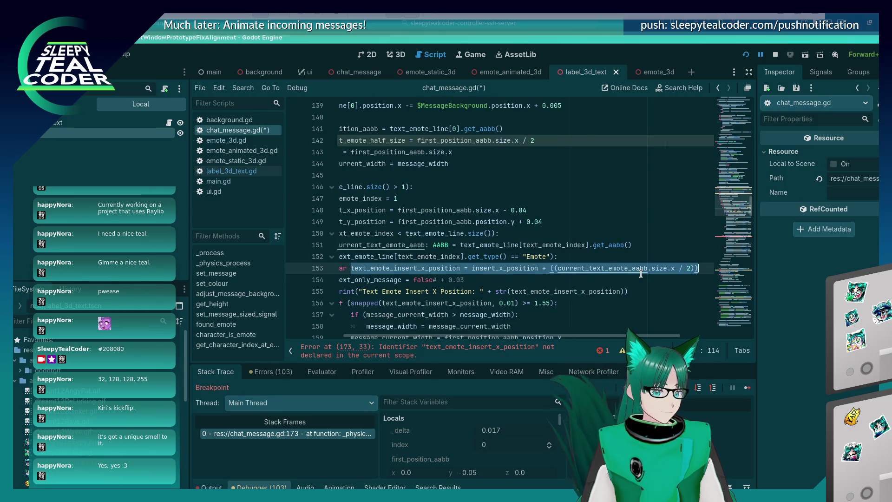
Paste the insert-position declaration at the start of the Text branch and save.
{"action": "scroll", "coordinate": [638, 273], "scroll_direction": "down", "scroll_amount": 9}
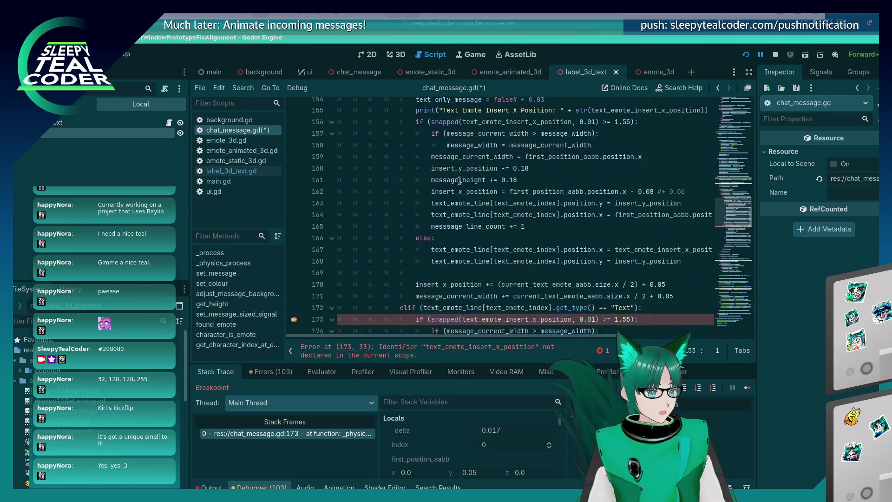
{"action": "left_click", "coordinate": [457, 177]}
{"action": "key", "text": "Return"}
{"action": "type", "text": "var text_emote_insert_x_position = insert_x_position + ((current_text_emote_aabb.size.x / 2))"}
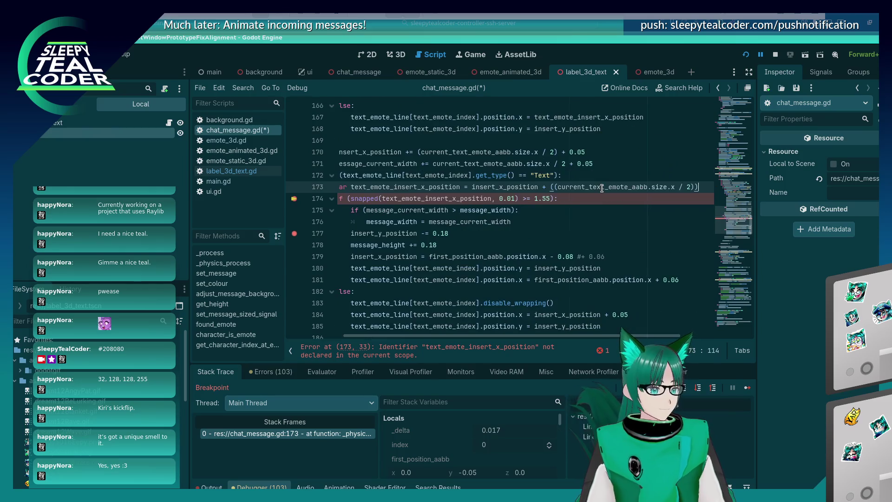
{"action": "key", "text": "ctrl+s"}
{"action": "key", "text": "Home"}
{"action": "key", "text": "Home"}
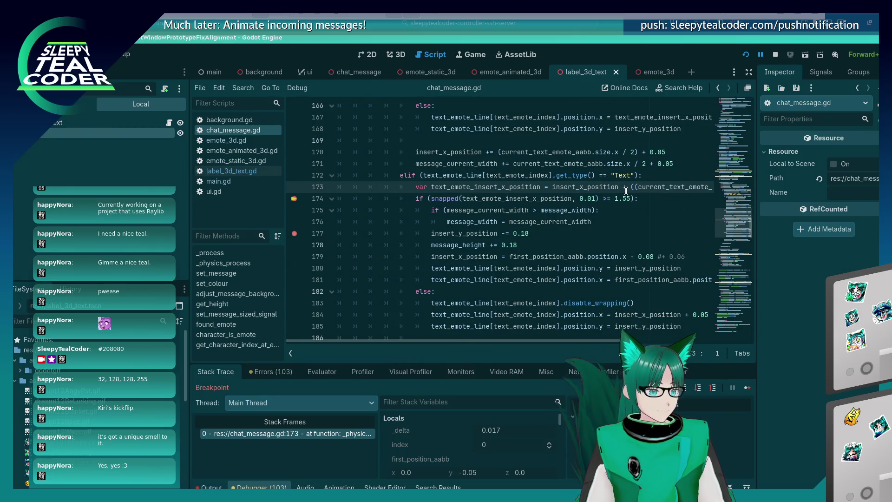
Add a closing parenthesis to line 173 and save, then undo to drop the emote-width term.
{"action": "key", "text": "End"}
{"action": "type", "text": ")"}
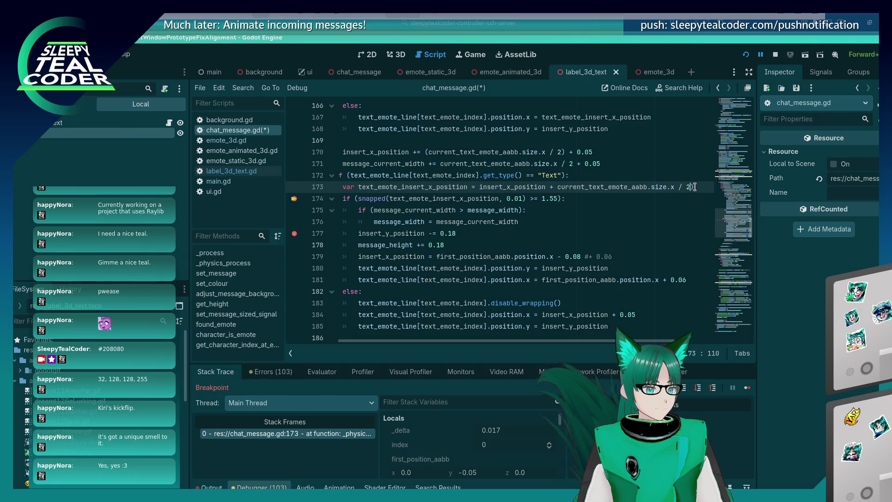
{"action": "key", "text": "ctrl+s"}
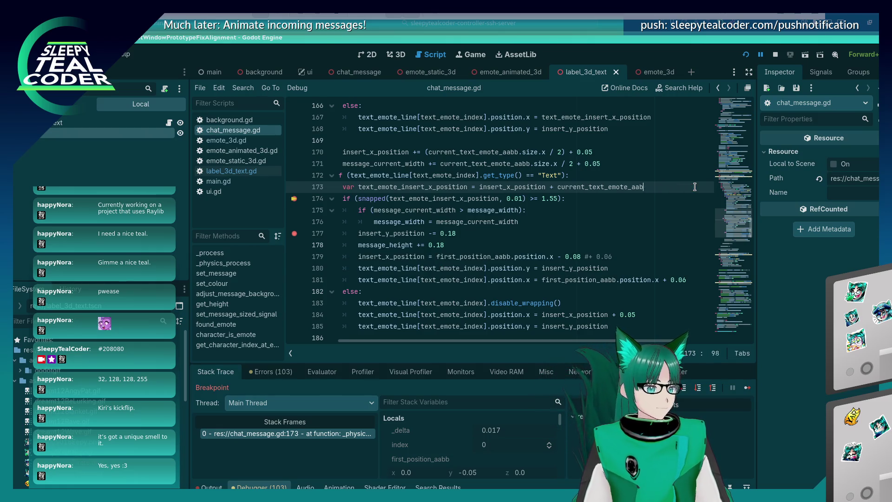
{"action": "key", "text": "ctrl+z"}
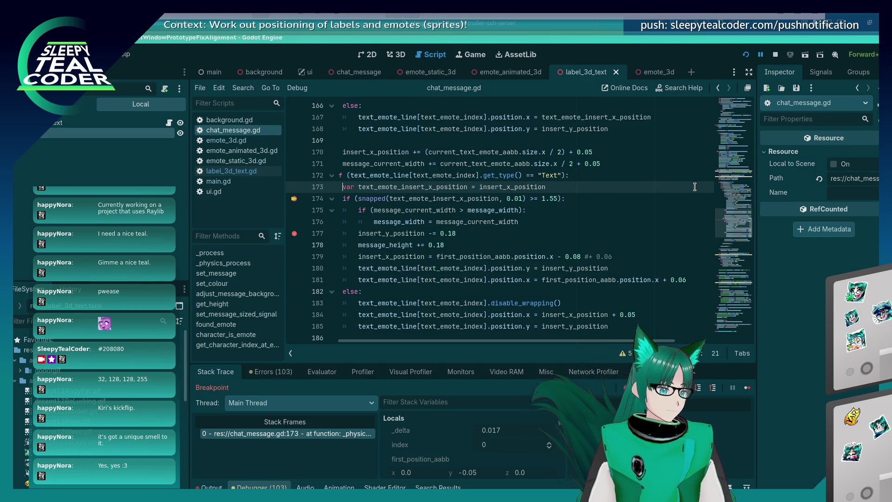
{"action": "scroll", "coordinate": [446, 158], "scroll_direction": "down", "scroll_amount": 2}
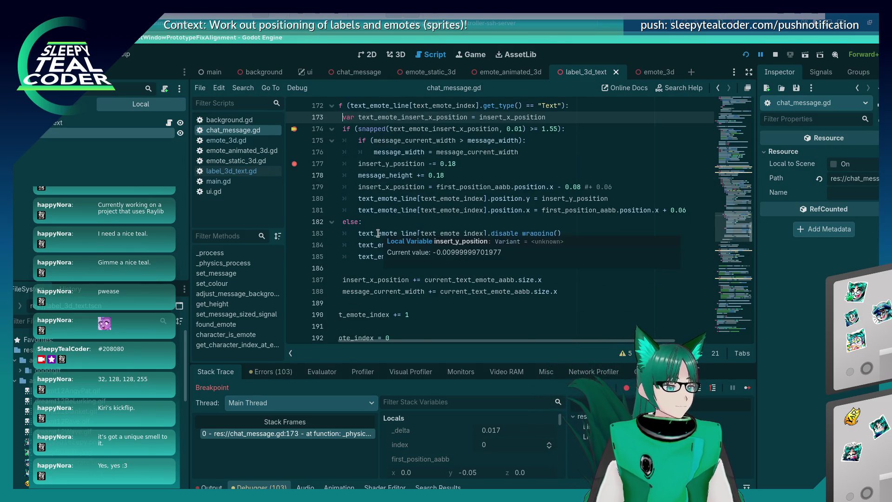
{"action": "scroll", "coordinate": [376, 236], "scroll_direction": "up", "scroll_amount": 2}
{"action": "scroll", "coordinate": [376, 235], "scroll_direction": "up", "scroll_amount": 1}
{"action": "mouse_move", "coordinate": [424, 245]}
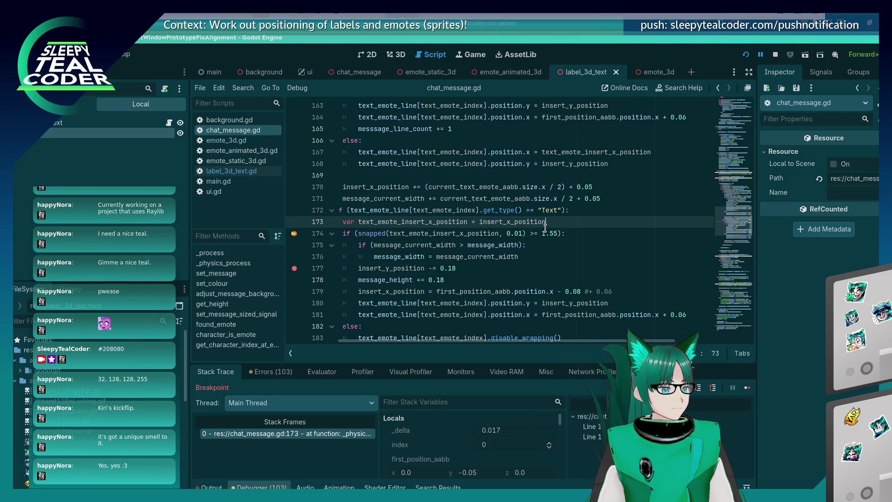
Duplicate the declaration as text_end_x_position, rename line 173's to text_insert_x_position, and append '+'.
{"action": "key", "text": "ctrl+shift+d"}
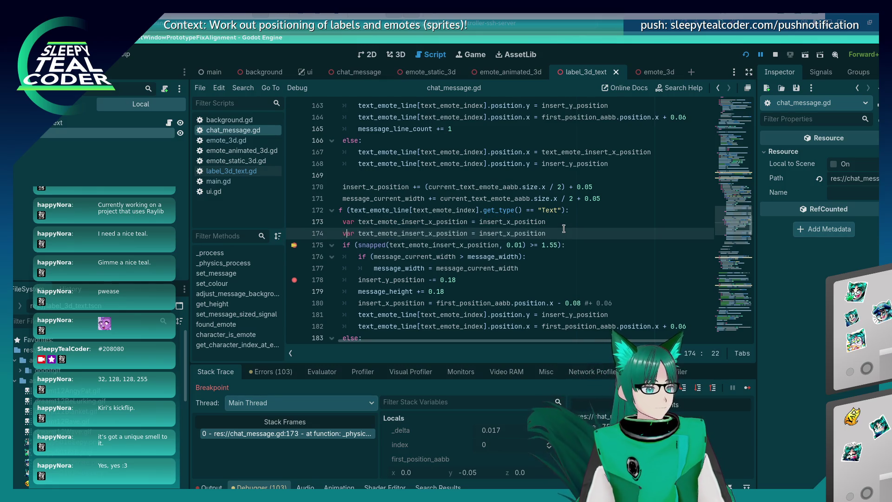
{"action": "key", "text": "Right"}
{"action": "key", "text": "Right"}
{"action": "key", "text": "Right"}
{"action": "key", "text": "Delete"}
{"action": "key", "text": "Delete"}
{"action": "key", "text": "Delete"}
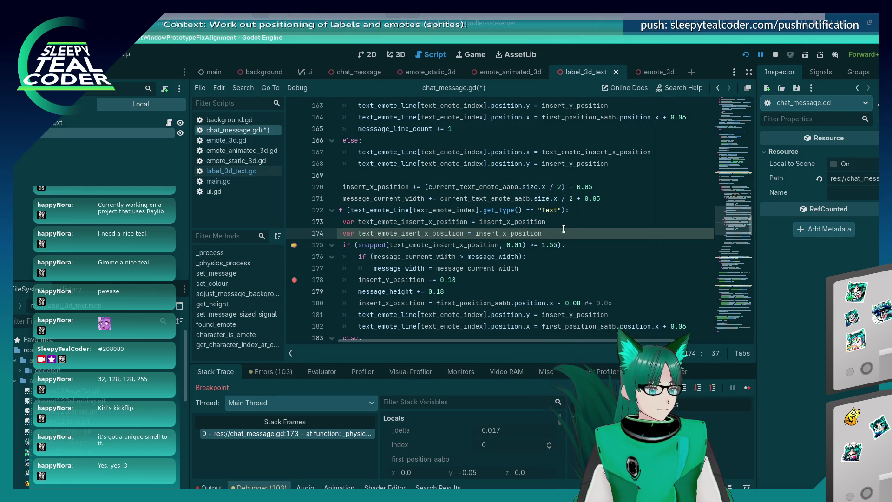
{"action": "type", "text": "end_"}
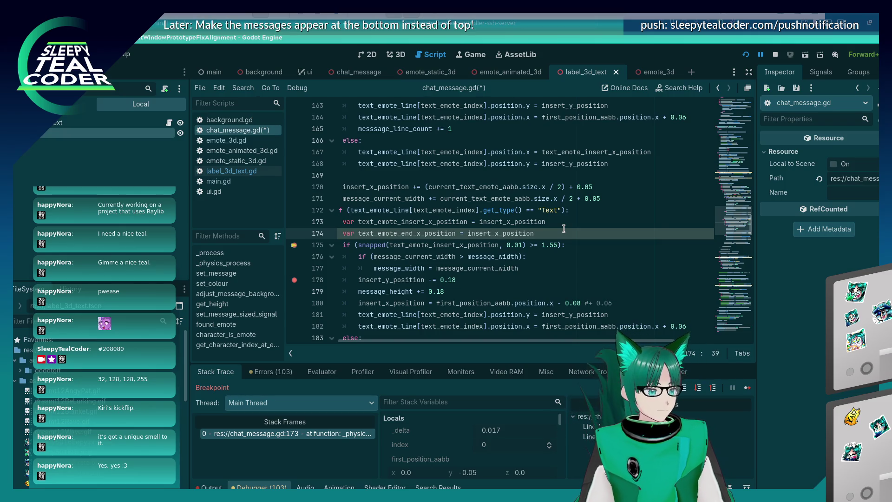
{"action": "key", "text": "Left"}
{"action": "key", "text": "Left"}
{"action": "key", "text": "Left"}
{"action": "key", "text": "BackSpace"}
{"action": "key", "text": "BackSpace"}
{"action": "key", "text": "BackSpace"}
{"action": "key", "text": "BackSpace"}
{"action": "key", "text": "BackSpace"}
{"action": "key", "text": "Up"}
{"action": "key", "text": "Delete"}
{"action": "key", "text": "Delete"}
{"action": "key", "text": "Delete"}
{"action": "key", "text": "Down"}
{"action": "key", "text": "End"}
{"action": "type", "text": "+"}
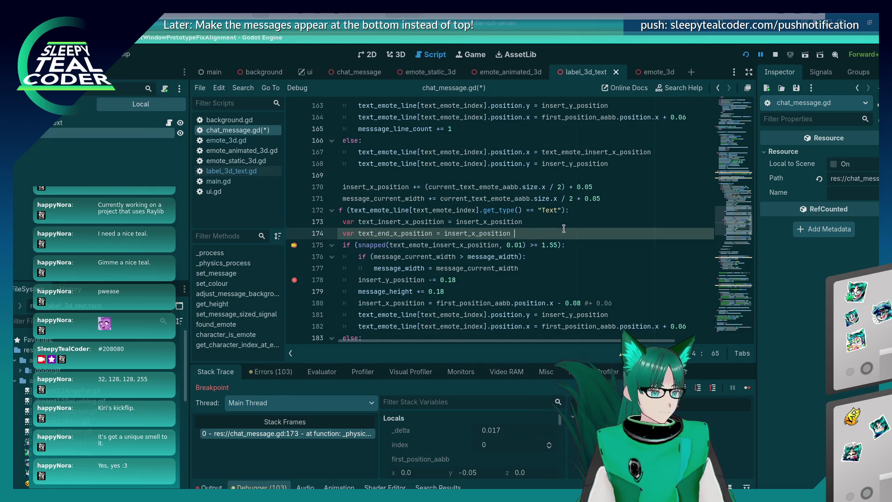
Finish line 174 with current_text_emote_aabb.size copied from line 153, and save.
{"action": "scroll", "coordinate": [564, 228], "scroll_direction": "up", "scroll_amount": 7}
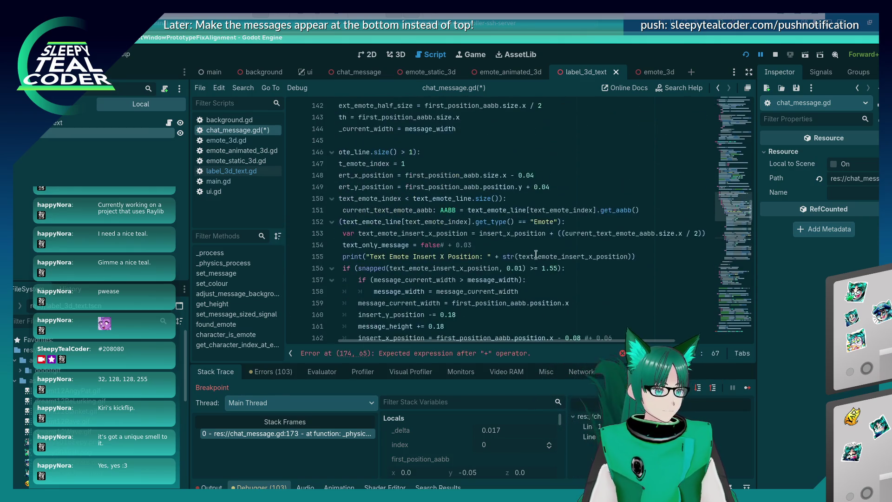
{"action": "left_click", "coordinate": [567, 233]}
{"action": "left_click_drag", "start_coordinate": [568, 233], "coordinate": [676, 233]}
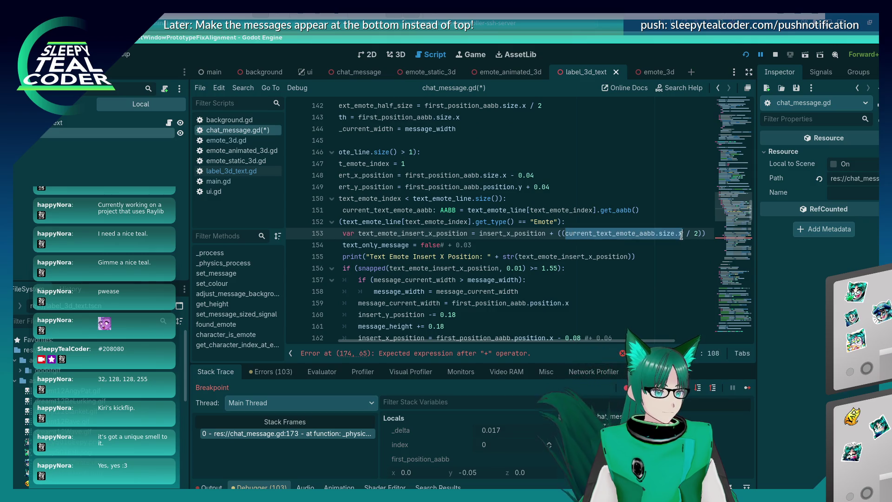
{"action": "key", "text": "ctrl+c"}
{"action": "scroll", "coordinate": [604, 232], "scroll_direction": "down", "scroll_amount": 7}
{"action": "left_click", "coordinate": [541, 234]}
{"action": "key", "text": "ctrl+v"}
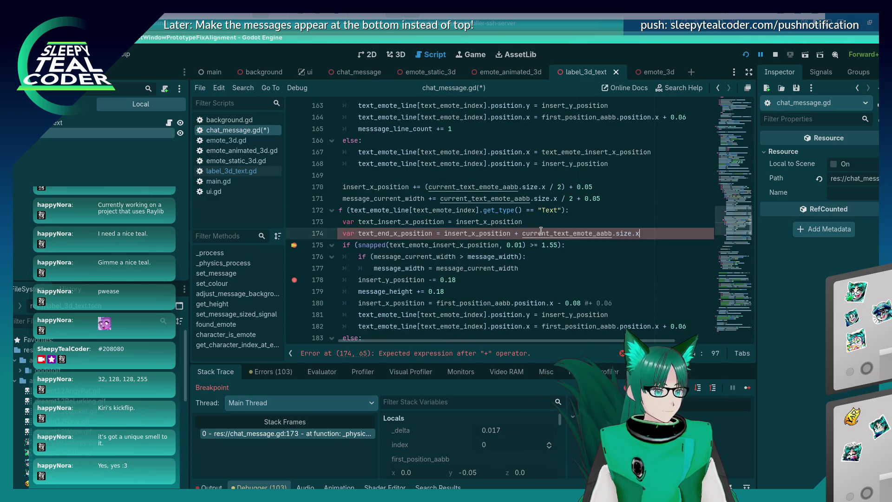
{"action": "key", "text": "ctrl+s"}
Replace the variable in line 175's wrap check with text_end_x_position and save.
{"action": "double_click", "coordinate": [409, 234]}
{"action": "key", "text": "ctrl+c"}
{"action": "double_click", "coordinate": [441, 249]}
{"action": "key", "text": "ctrl+v"}
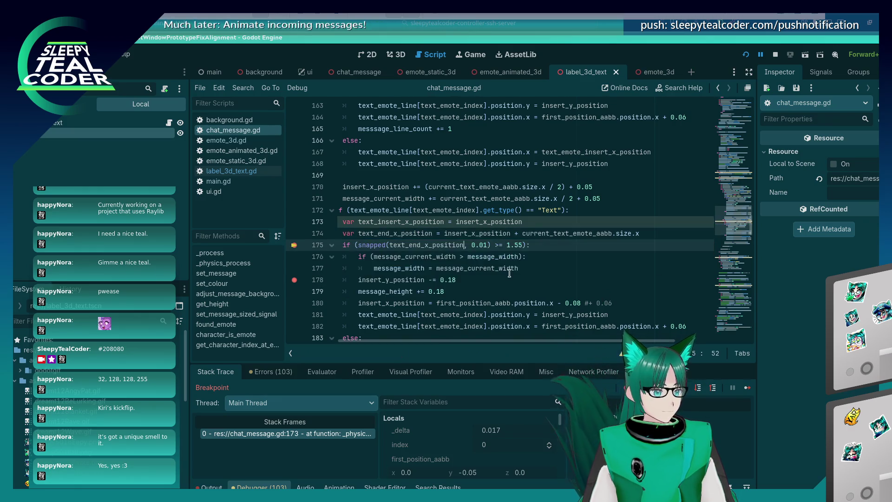
{"action": "left_click", "coordinate": [558, 262]}
{"action": "key", "text": "Home"}
{"action": "key", "text": "Home"}
{"action": "key", "text": "ctrl+s"}
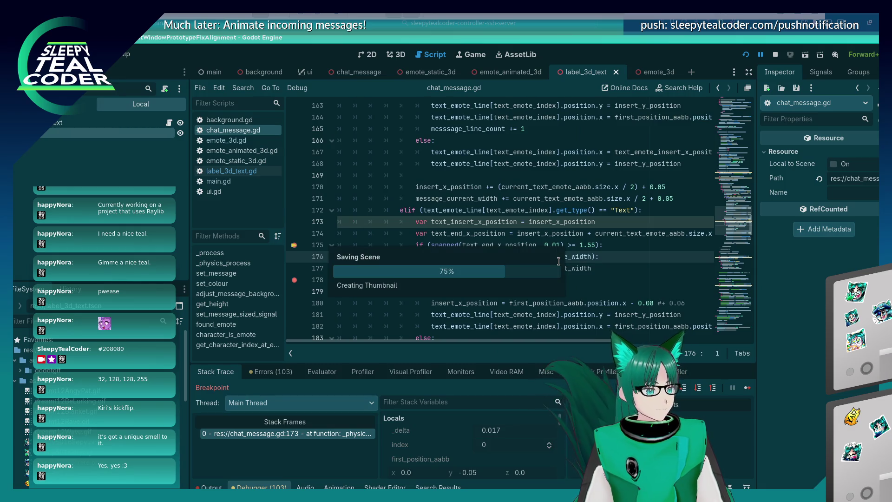
Resume the game, remove the line 178 breakpoint, and add a test chat message to hit line 175.
{"action": "left_click", "coordinate": [747, 388]}
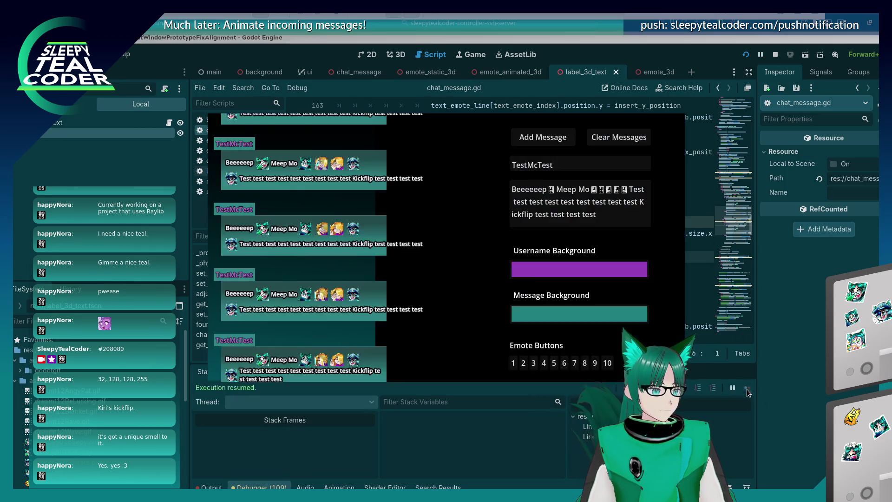
{"action": "scroll", "coordinate": [358, 278], "scroll_direction": "up", "scroll_amount": 1}
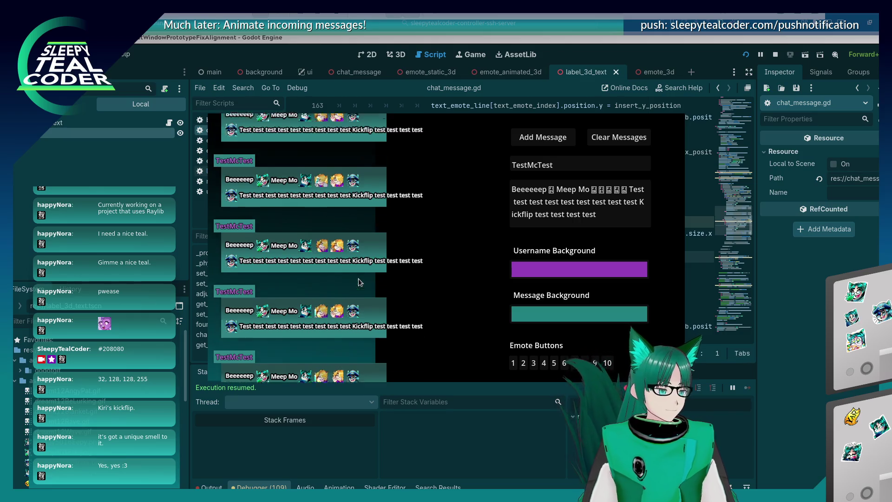
{"action": "left_click", "coordinate": [789, 334]}
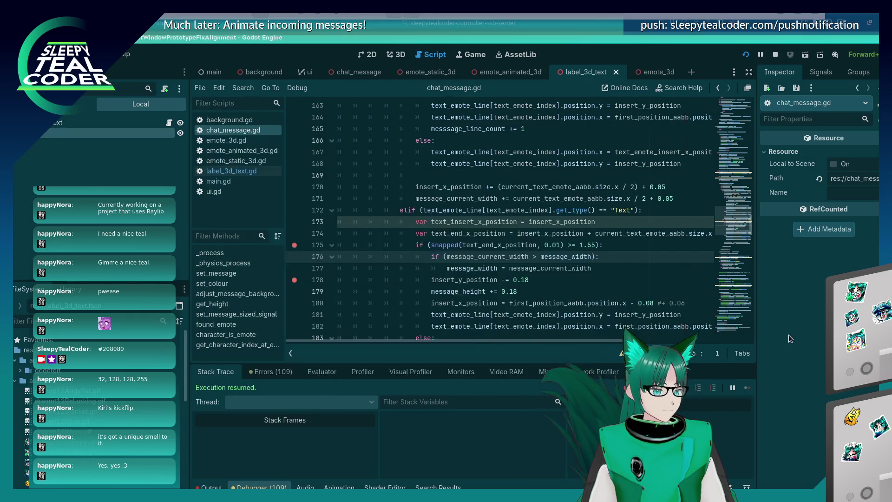
{"action": "left_click", "coordinate": [294, 279]}
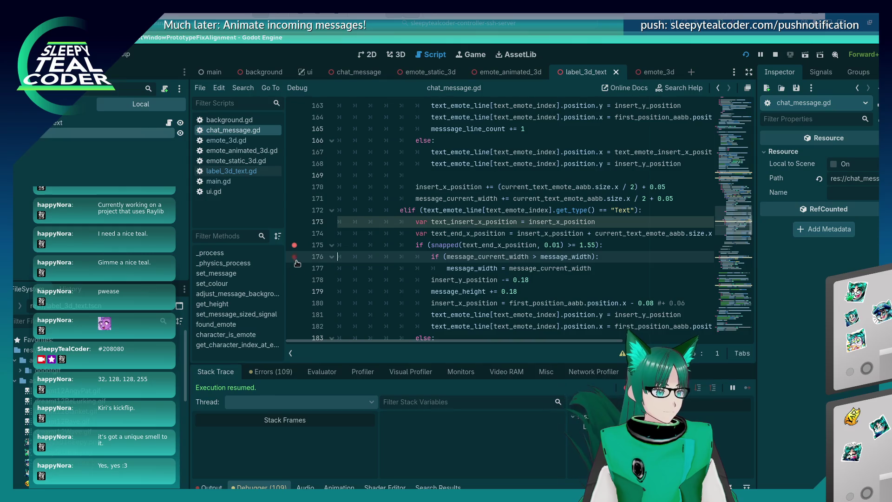
{"action": "key", "text": "alt+Tab"}
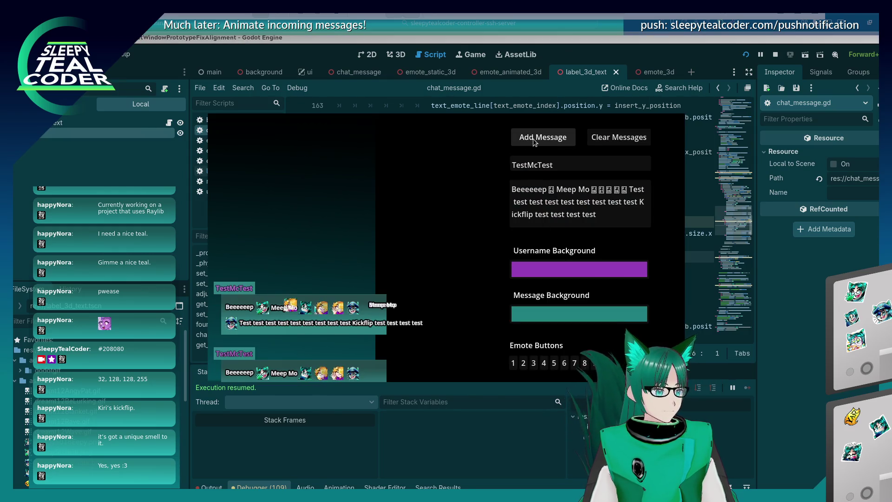
{"action": "left_click", "coordinate": [534, 140]}
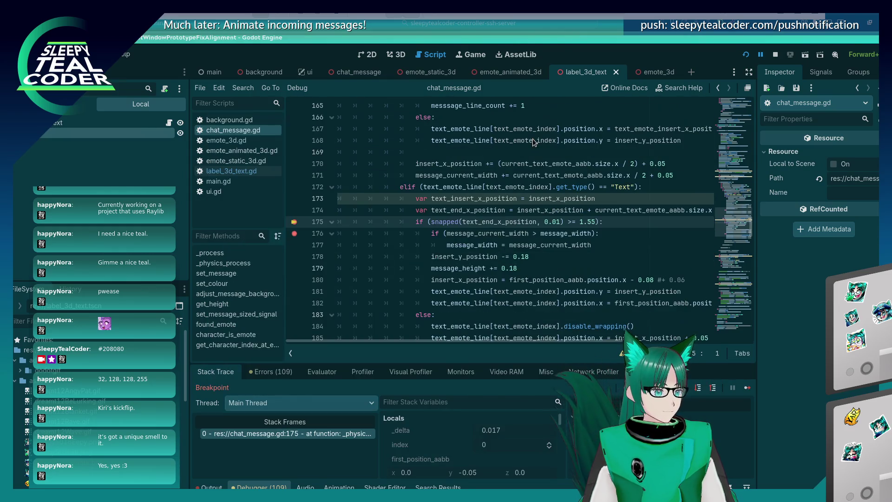
Change line 178's wrap step from 0.18 to 0.26, then save and run.
{"action": "left_click", "coordinate": [746, 388]}
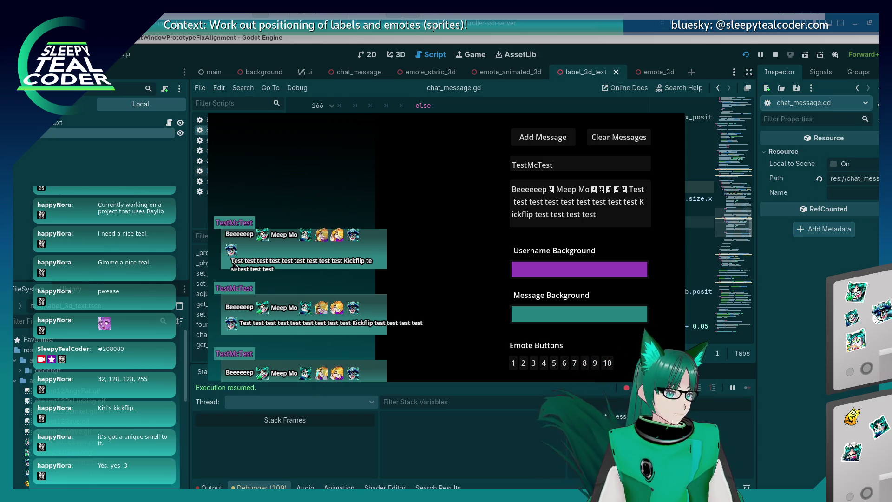
{"action": "key", "text": "alt+Tab"}
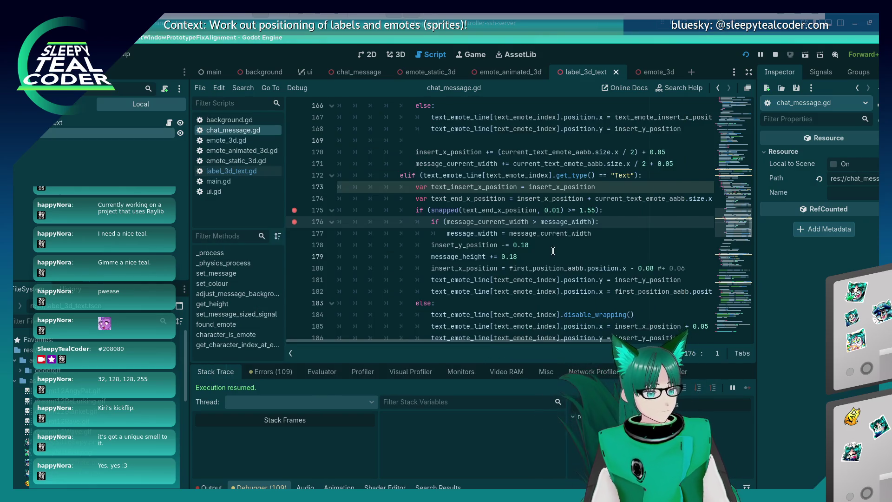
{"action": "left_click", "coordinate": [553, 251]}
{"action": "key", "text": "Up"}
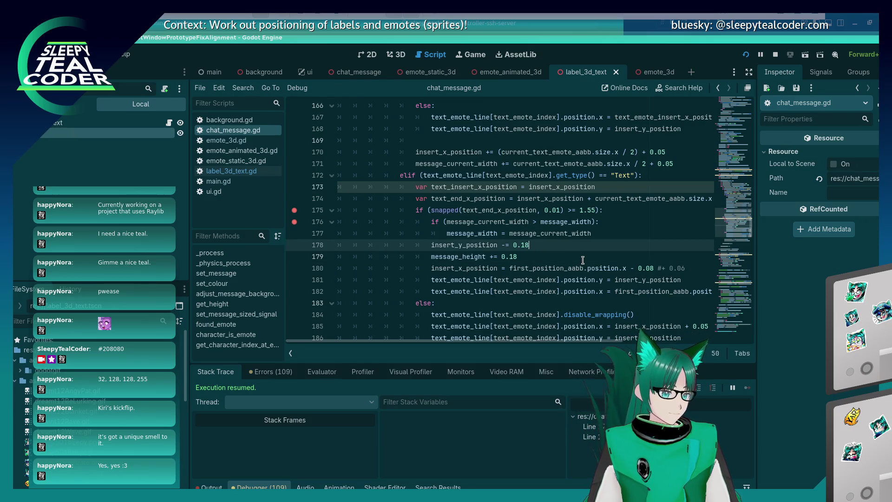
{"action": "key", "text": "BackSpace"}
{"action": "key", "text": "BackSpace"}
{"action": "type", "text": "26"}
{"action": "key", "text": "ctrl+s"}
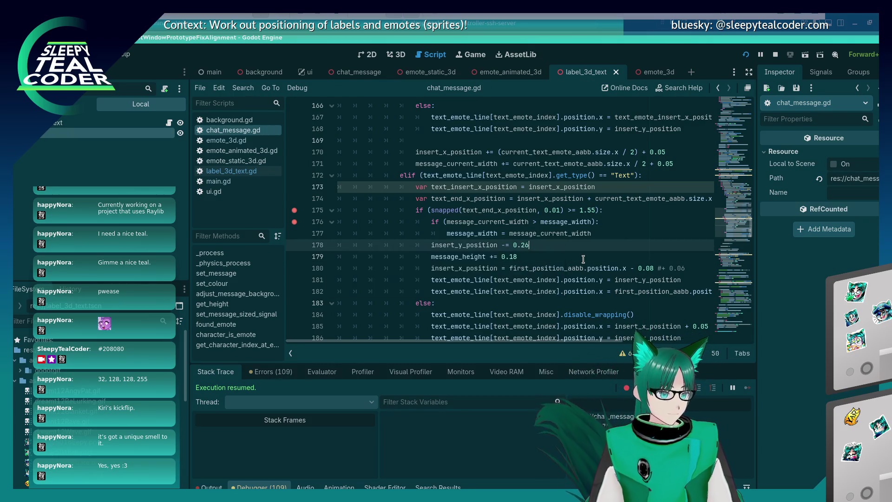
Add test chat messages in the running game and check line 179's height step.
{"action": "left_click", "coordinate": [542, 138]}
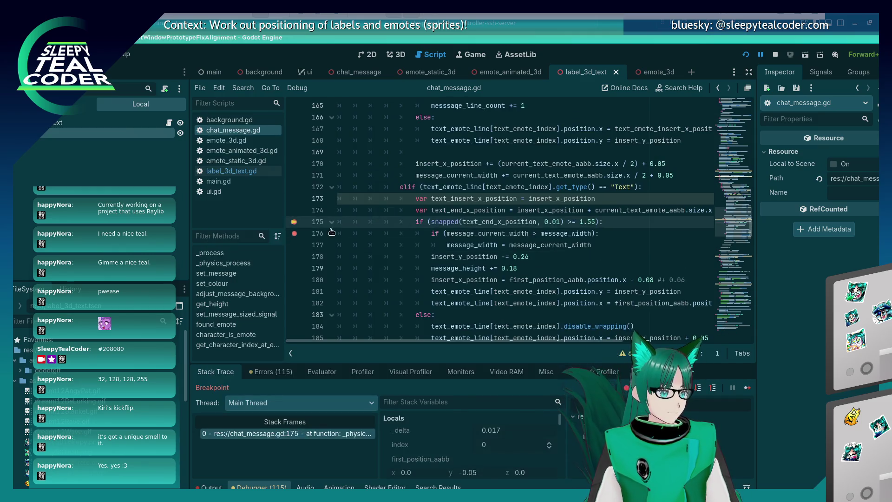
{"action": "left_click", "coordinate": [747, 388]}
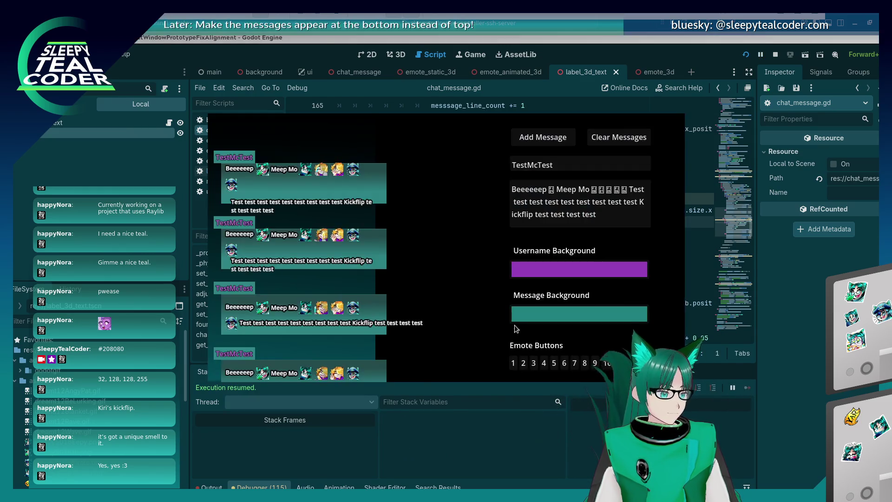
{"action": "key", "text": "F12"}
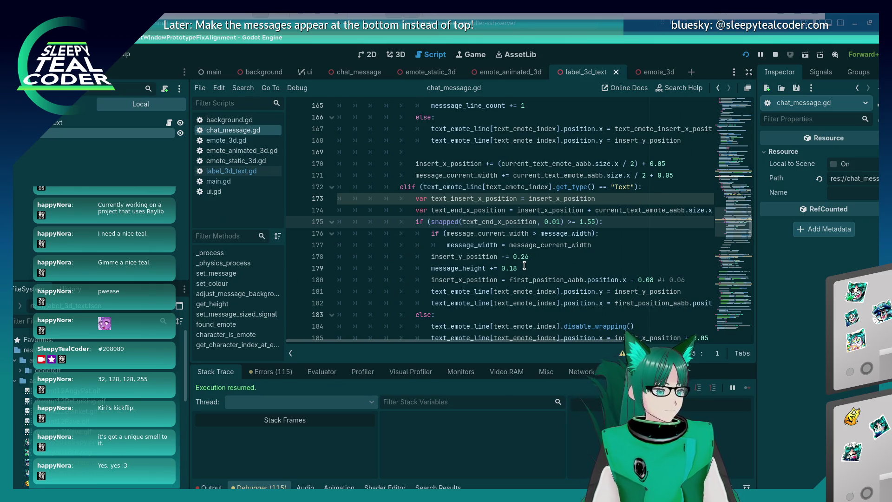
{"action": "left_click", "coordinate": [524, 268]}
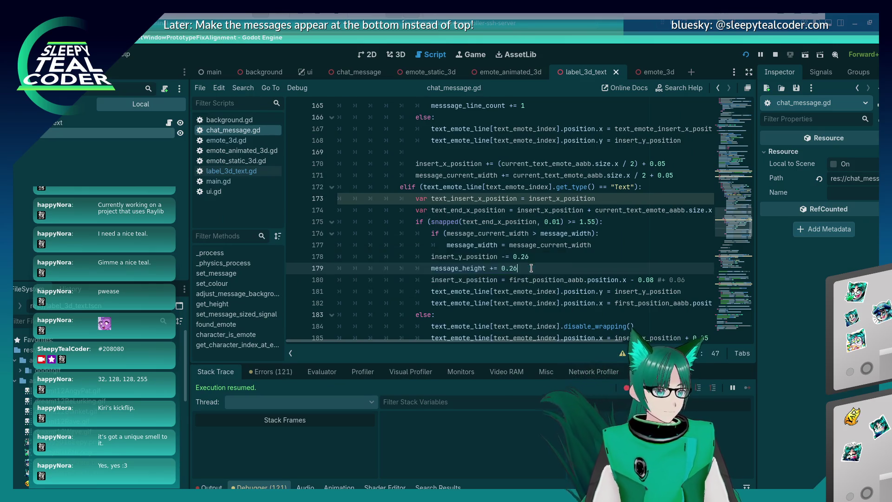
{"action": "key", "text": "alt+Tab"}
{"action": "key", "text": "alt+Tab"}
{"action": "left_click", "coordinate": [543, 139]}
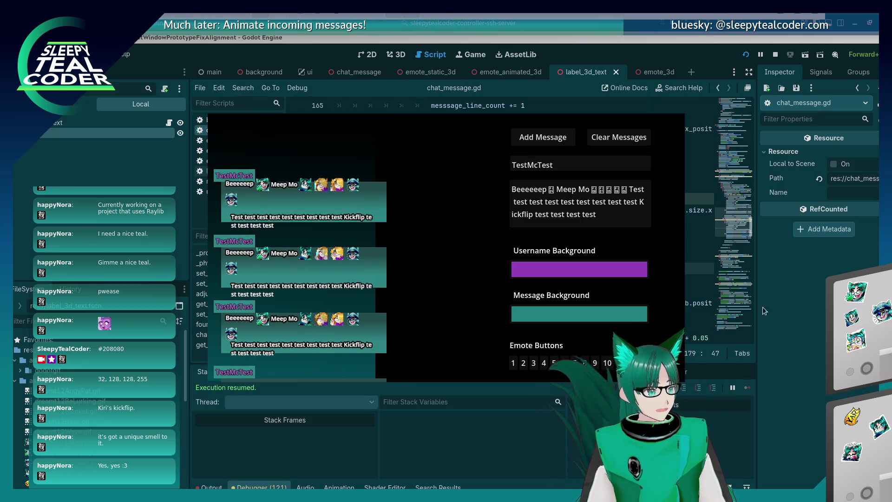
{"action": "key", "text": "F8"}
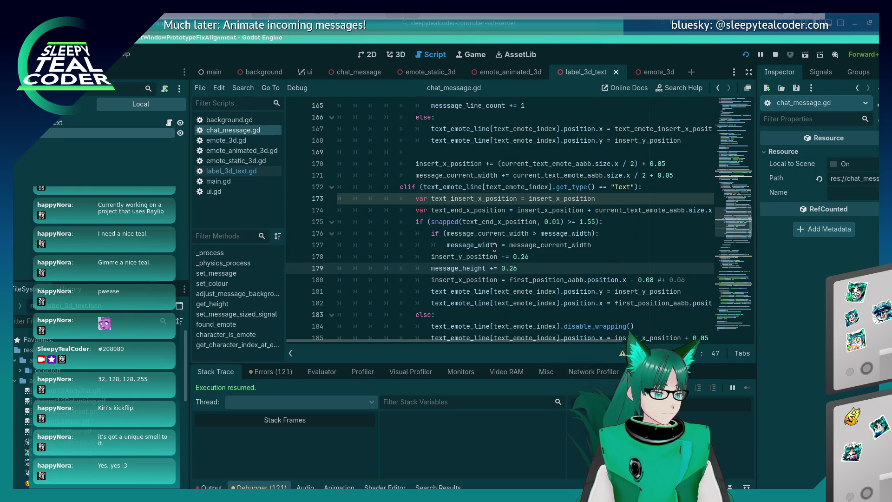
Add messsage_line_count += 1 after line 182, then run and add a test message.
{"action": "scroll", "coordinate": [494, 247], "scroll_direction": "up", "scroll_amount": 2}
{"action": "scroll", "coordinate": [492, 255], "scroll_direction": "down", "scroll_amount": 4}
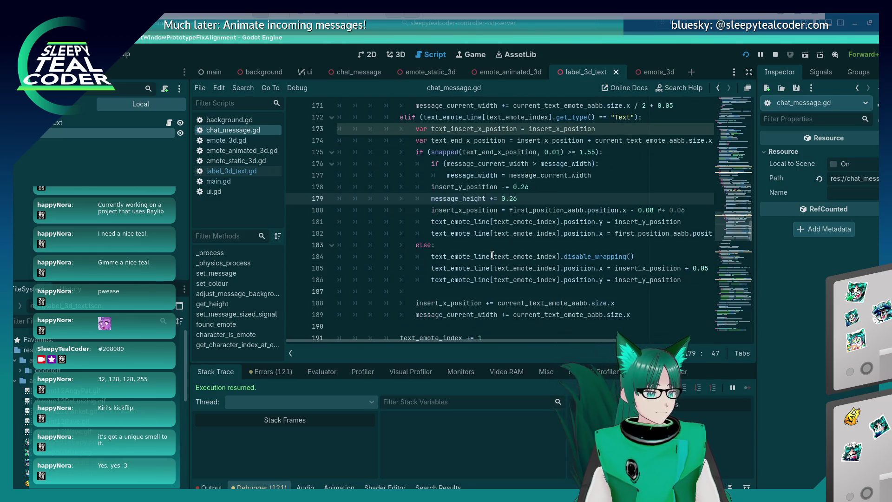
{"action": "scroll", "coordinate": [492, 255], "scroll_direction": "up", "scroll_amount": 5}
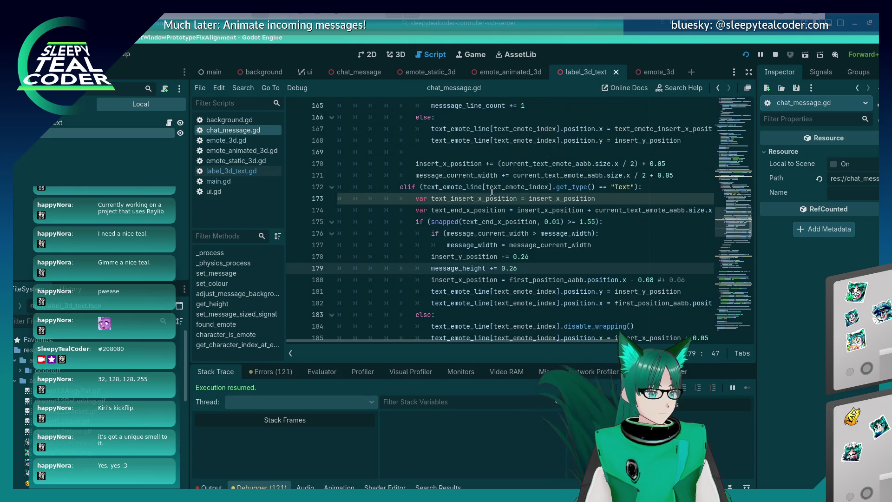
{"action": "left_click", "coordinate": [538, 206]}
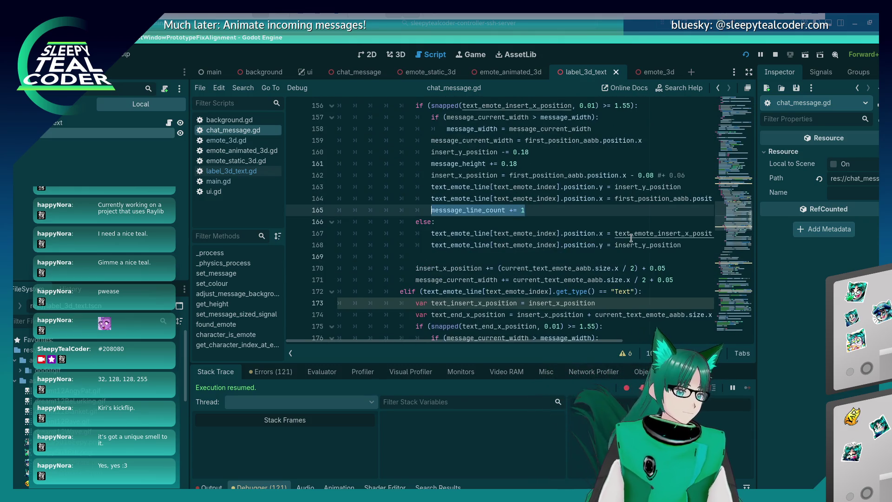
{"action": "scroll", "coordinate": [631, 237], "scroll_direction": "down", "scroll_amount": 5}
{"action": "left_click", "coordinate": [554, 233]}
{"action": "key", "text": "Return"}
{"action": "key", "text": "F5"}
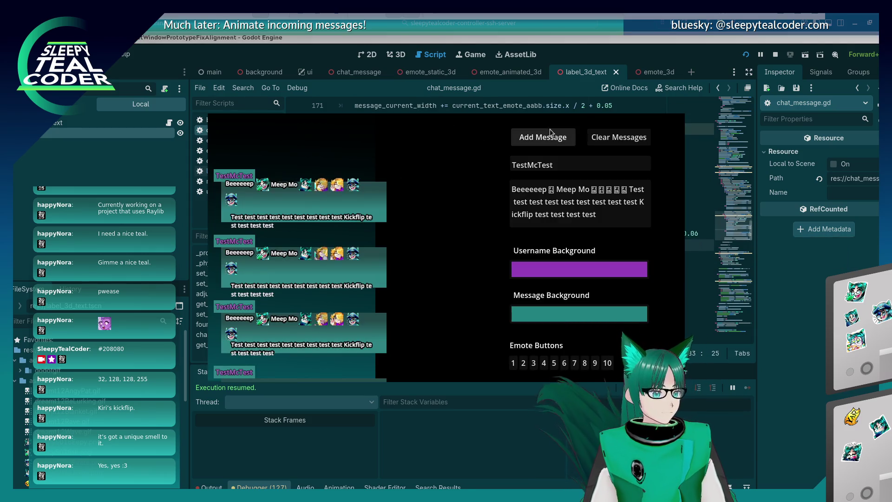
{"action": "left_click", "coordinate": [549, 136]}
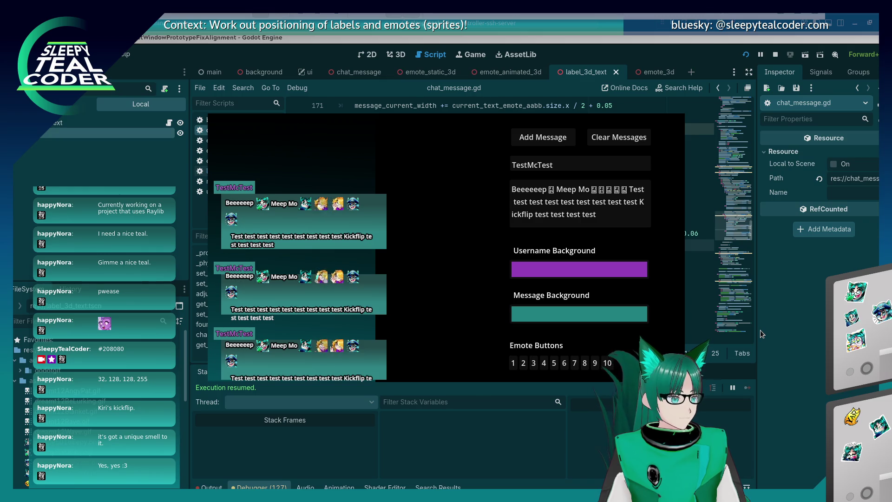
{"action": "key", "text": "F8"}
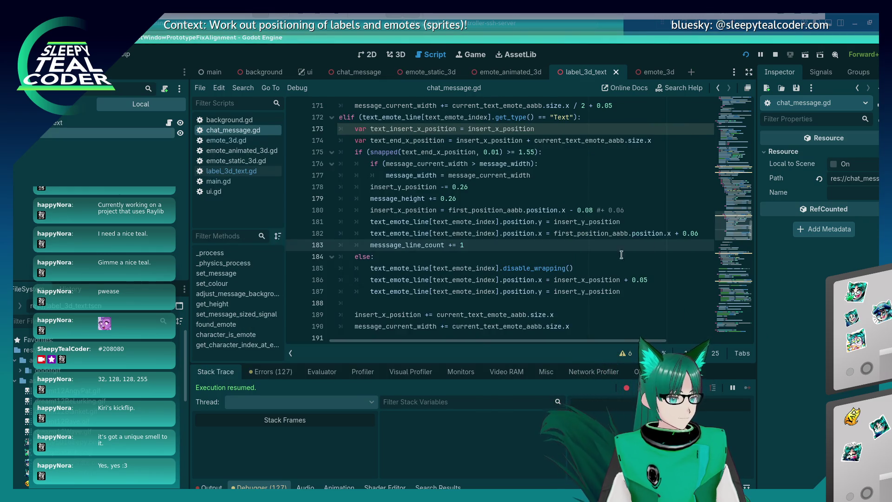
Move the disable_wrapping call from the else branch to after line 174, then run and add a message.
{"action": "left_click_drag", "start_coordinate": [701, 233], "coordinate": [676, 235]}
{"action": "key", "text": "F5"}
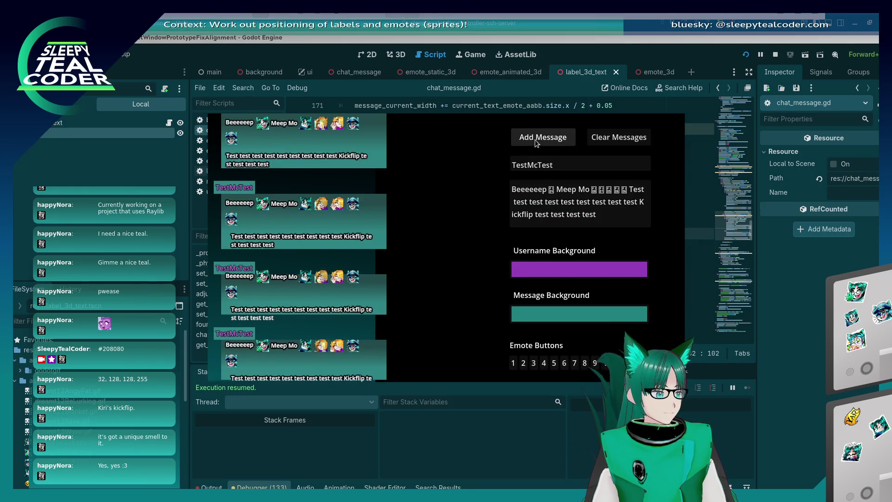
{"action": "left_click", "coordinate": [815, 245]}
{"action": "left_click", "coordinate": [592, 272]}
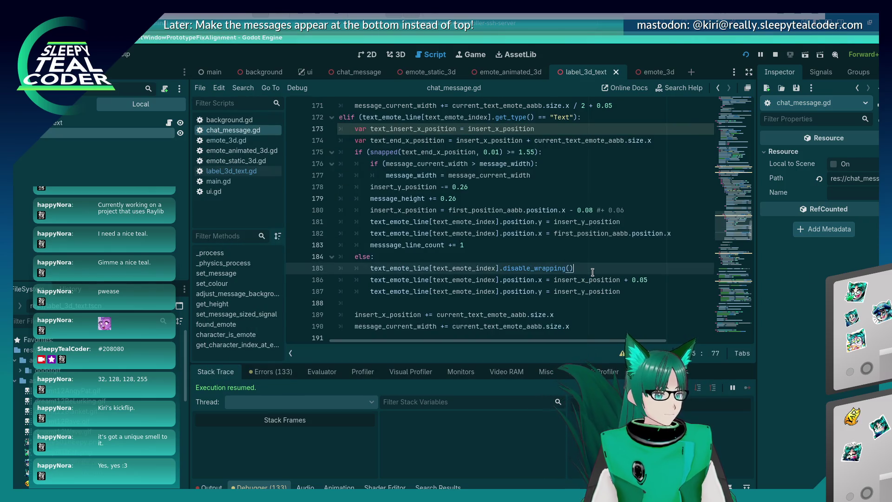
{"action": "key", "text": "shift+Home"}
{"action": "key", "text": "shift+Home"}
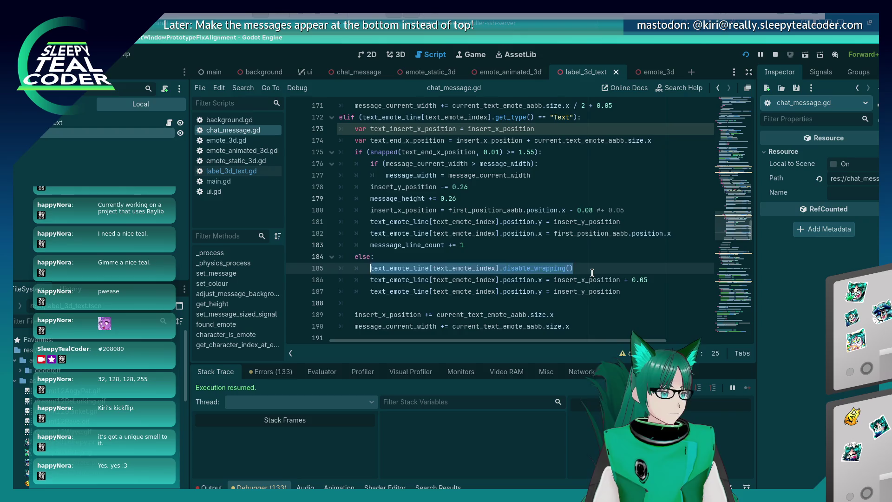
{"action": "key", "text": "BackSpace"}
{"action": "key", "text": "BackSpace"}
{"action": "key", "text": "Up"}
{"action": "key", "text": "Up"}
{"action": "key", "text": "Up"}
{"action": "key", "text": "Up"}
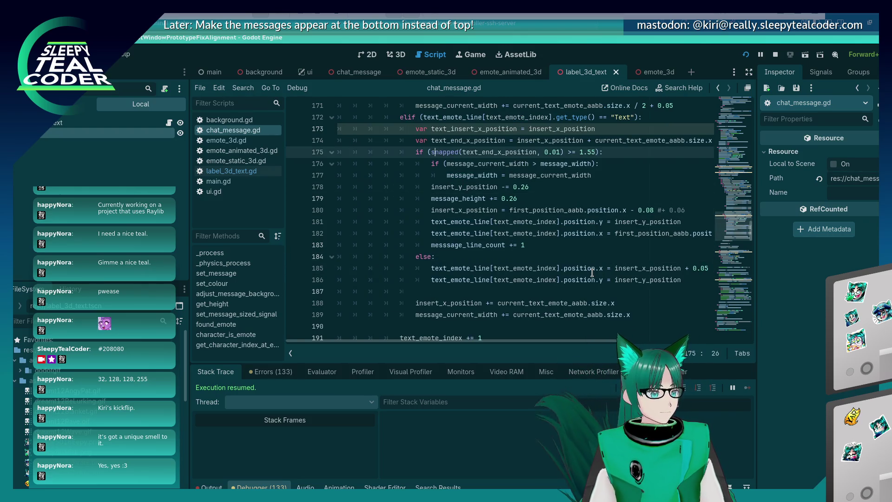
{"action": "key", "text": "End"}
{"action": "key", "text": "Return"}
{"action": "key", "text": "ctrl+v"}
{"action": "key", "text": "F5"}
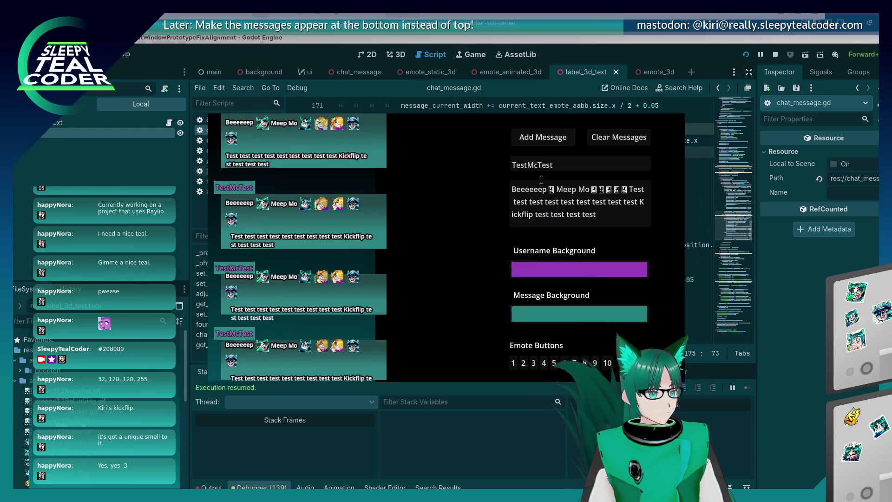
{"action": "left_click", "coordinate": [535, 140]}
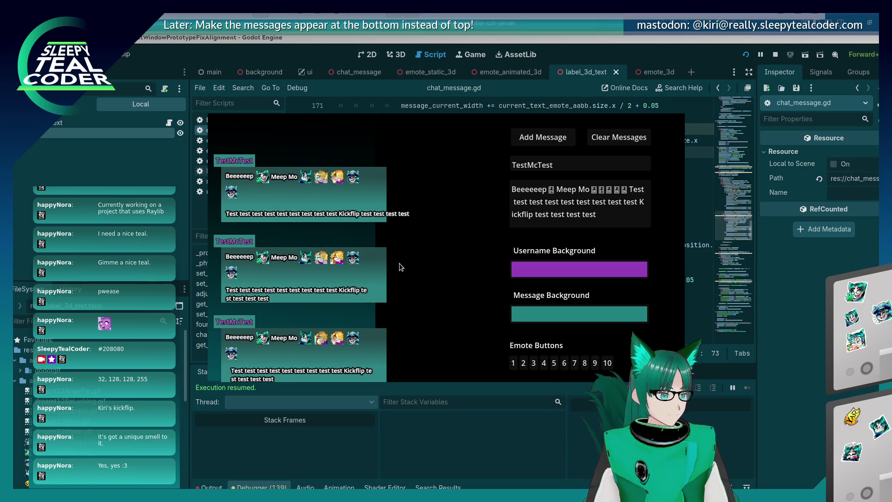
Revisit line 179, then rerun the game and add another test message.
{"action": "key", "text": "alt+Tab"}
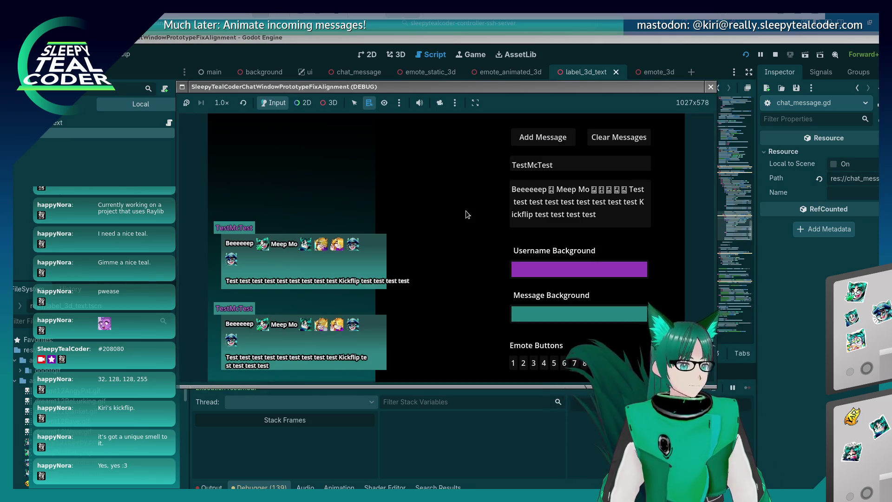
{"action": "scroll", "coordinate": [500, 202], "scroll_direction": "down", "scroll_amount": 1}
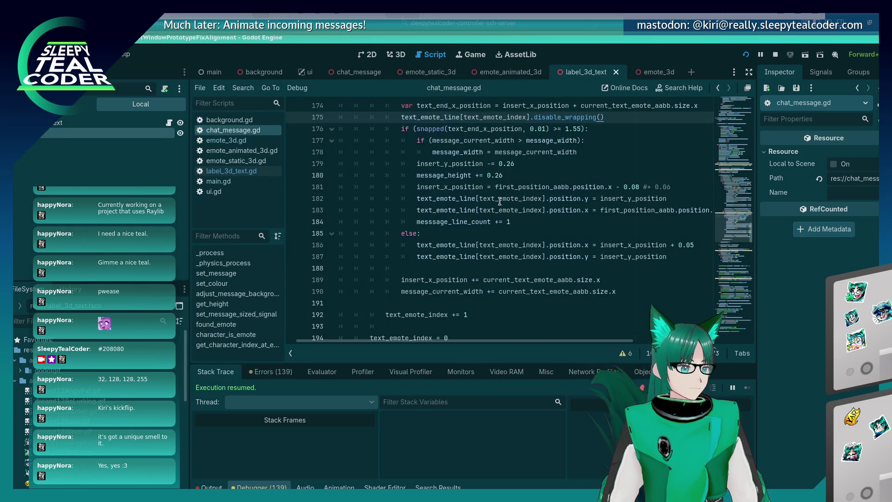
{"action": "left_click", "coordinate": [535, 167]}
{"action": "key", "text": "F5"}
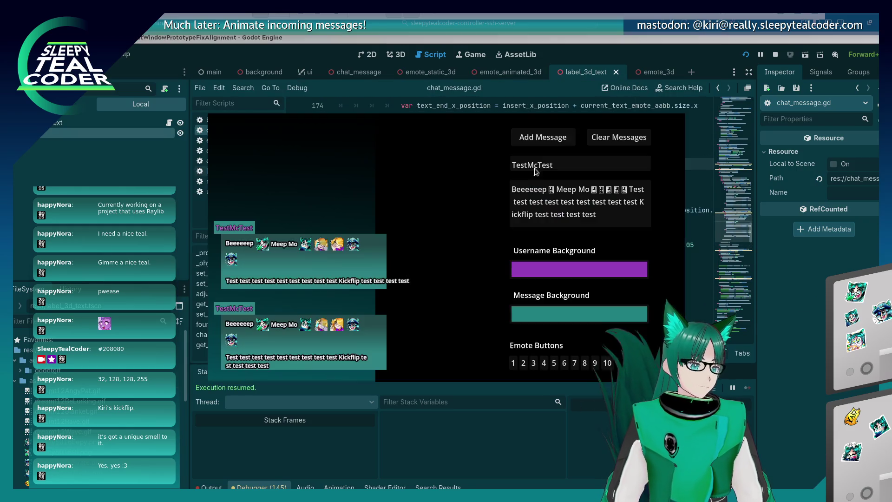
{"action": "left_click", "coordinate": [539, 139]}
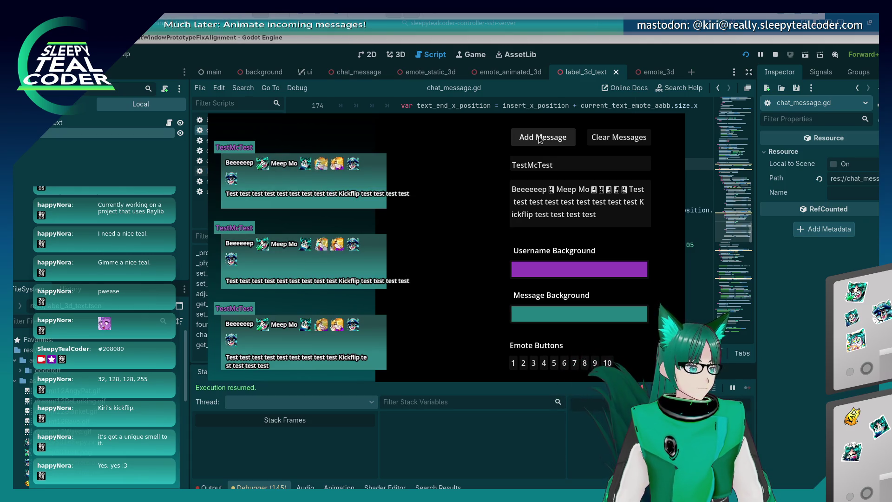
{"action": "key", "text": "F8"}
Change the line-spacing value to 189, rerun, and add a message to check the spacing.
{"action": "left_click", "coordinate": [519, 175]}
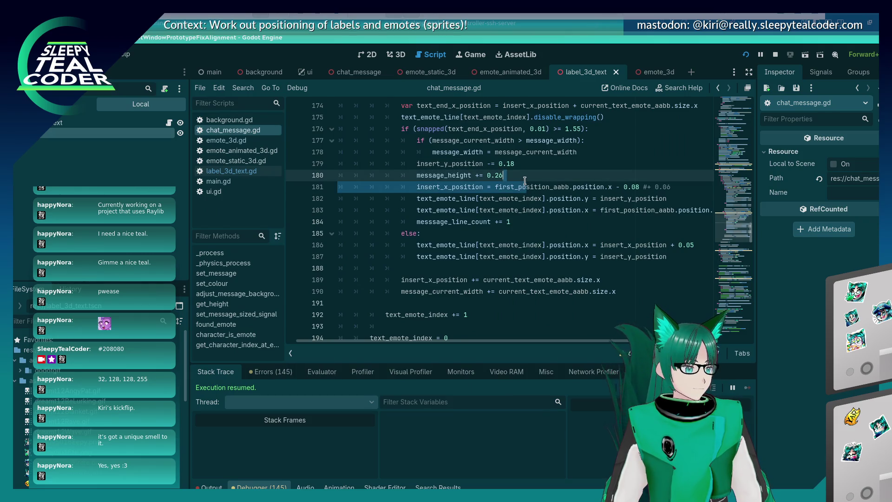
{"action": "key", "text": "BackSpace"}
{"action": "key", "text": "BackSpace"}
{"action": "type", "text": "189"}
{"action": "key", "text": "F5"}
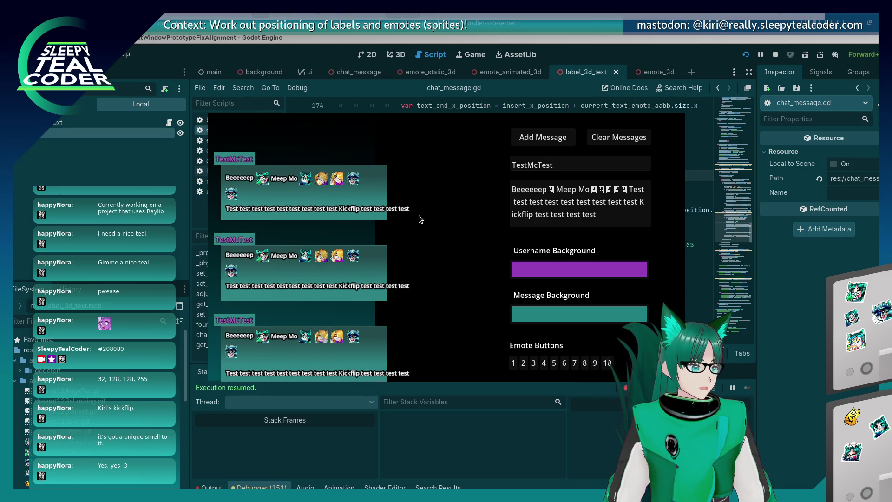
{"action": "key", "text": "F8"}
{"action": "left_click", "coordinate": [563, 168]}
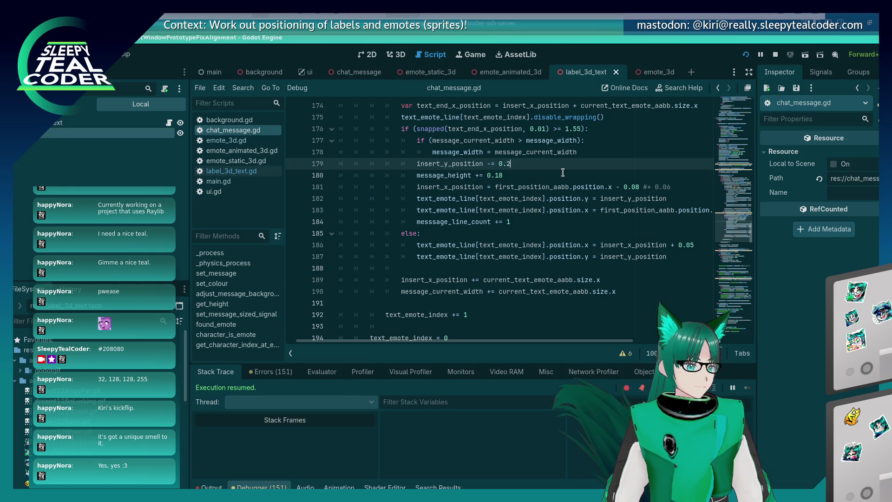
{"action": "key", "text": "F5"}
{"action": "left_click", "coordinate": [541, 137]}
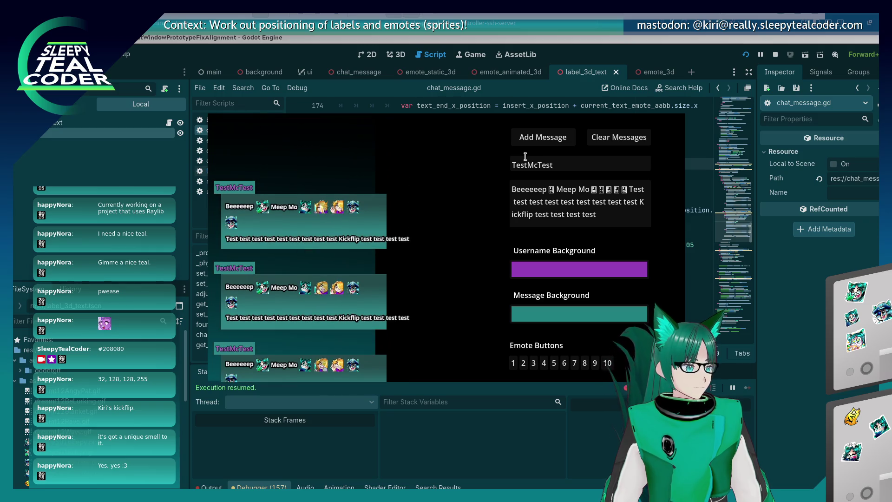
Replace the last 'test' in the message with two emotes and add it to the chat.
{"action": "left_click", "coordinate": [607, 218]}
{"action": "double_click", "coordinate": [605, 219]}
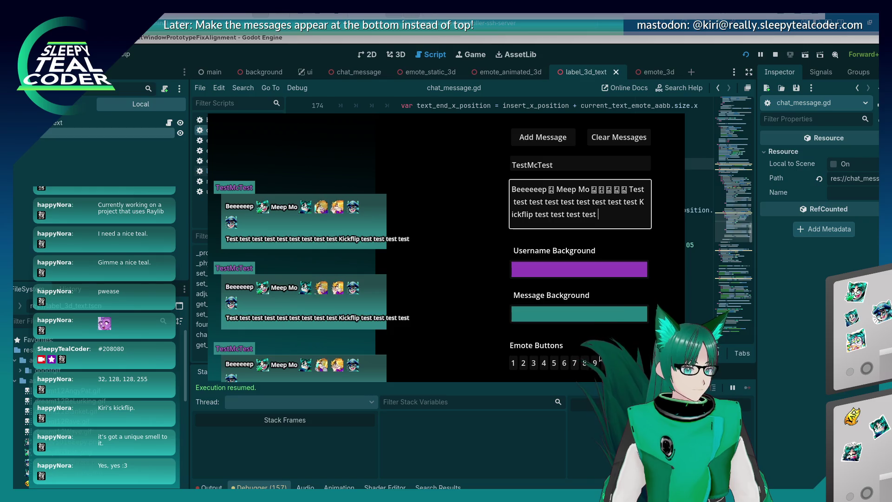
{"action": "left_click", "coordinate": [605, 363]}
{"action": "left_click", "coordinate": [605, 362]}
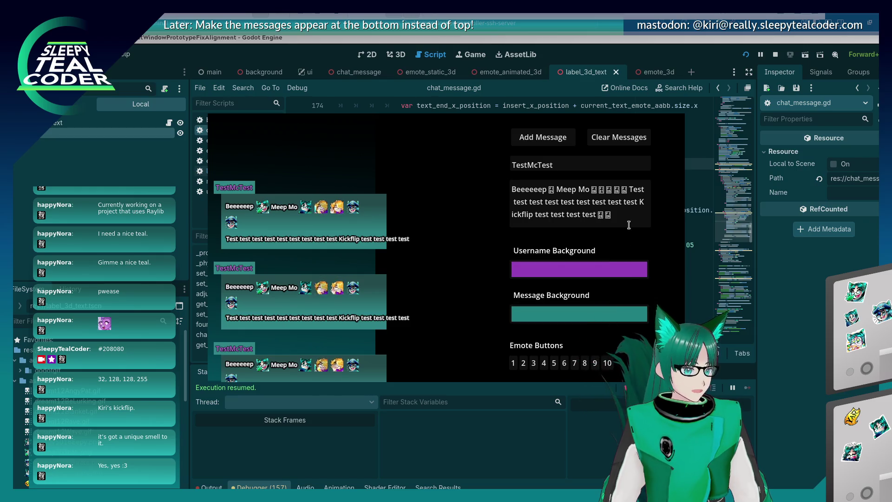
{"action": "left_click", "coordinate": [519, 141]}
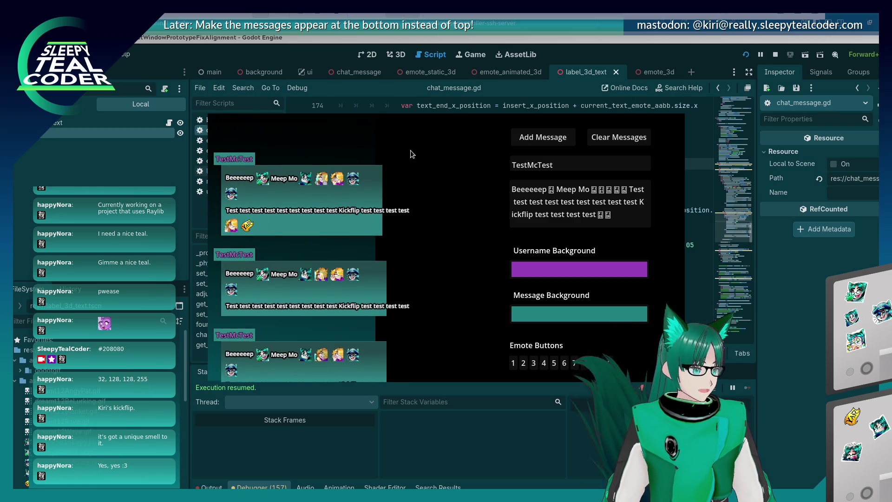
Append a long 'Yaaaarrrr…' to the message, trim a trailing r, and add it.
{"action": "left_click", "coordinate": [613, 222]}
{"action": "type", "text": "Yaaaarrrrrrrrrrrrrrrrrrrrrrrrrrr"}
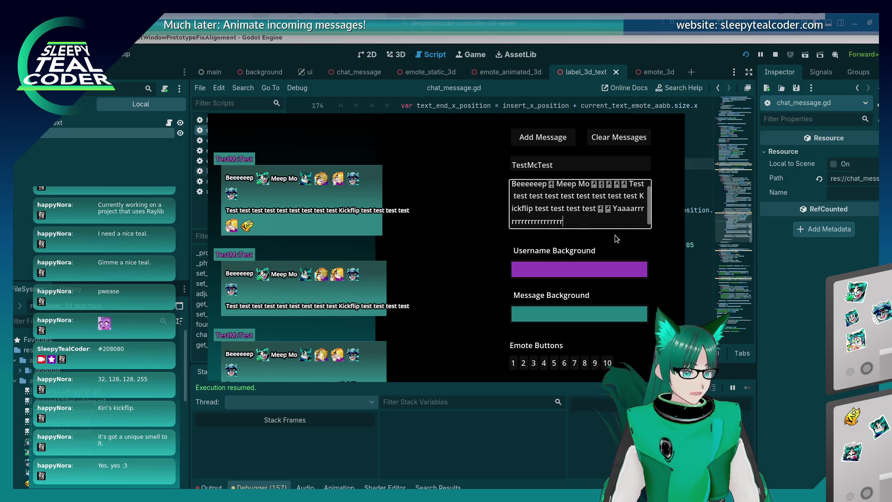
{"action": "key", "text": "BackSpace"}
{"action": "key", "text": "BackSpace"}
{"action": "key", "text": "BackSpace"}
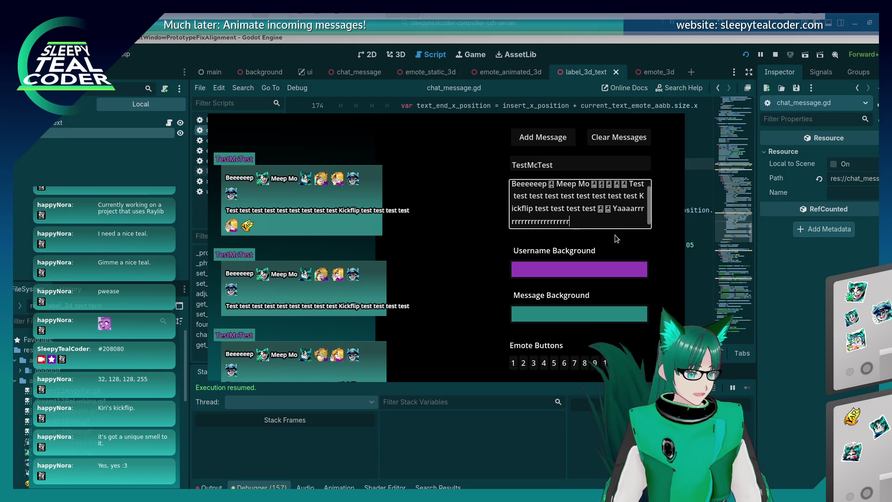
{"action": "left_click", "coordinate": [559, 141]}
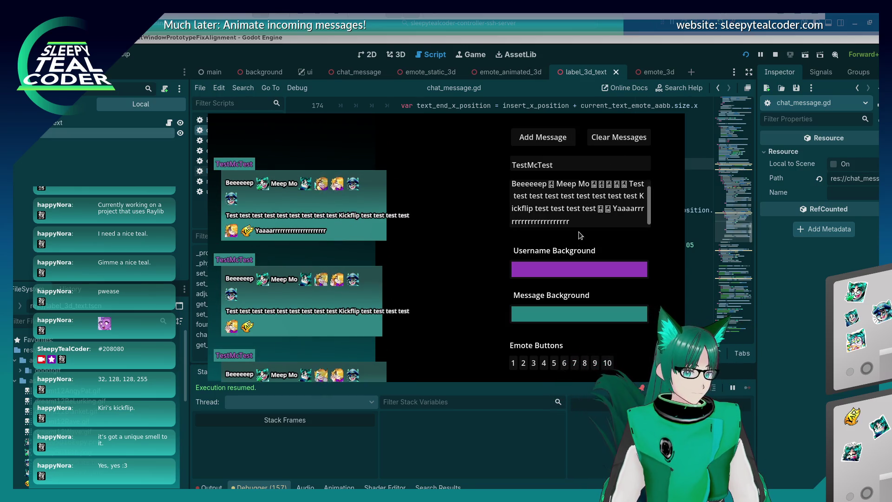
Lengthen the Yaaaarrr with more r's plus three emotes and add the message.
{"action": "left_click", "coordinate": [584, 224]}
{"action": "type", "text": "rrrrrrrrrr"}
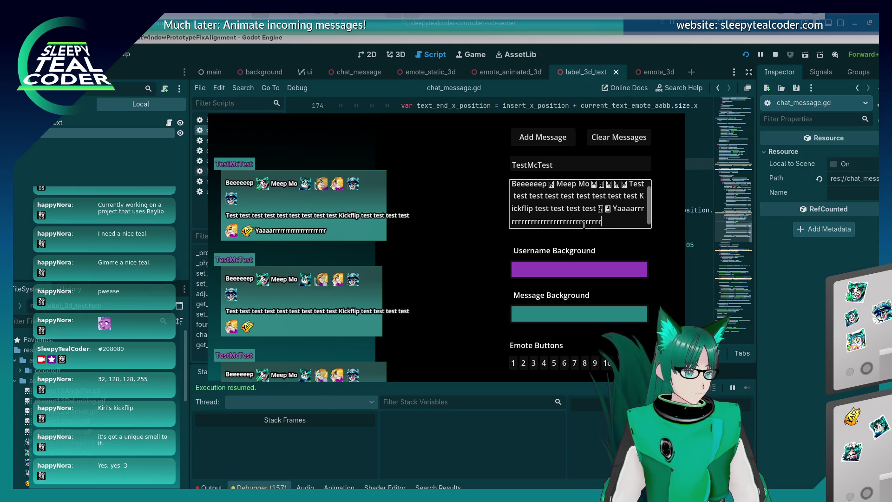
{"action": "left_click", "coordinate": [572, 362]}
{"action": "left_click", "coordinate": [563, 365]}
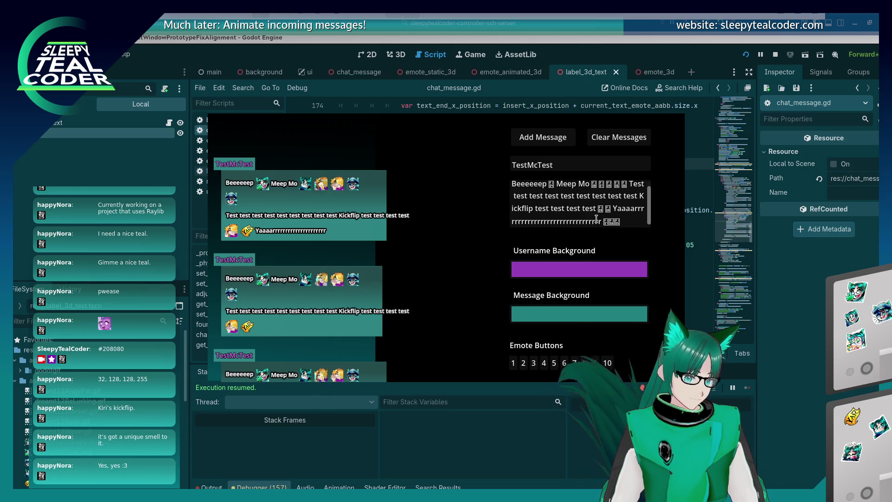
{"action": "left_click", "coordinate": [563, 363]}
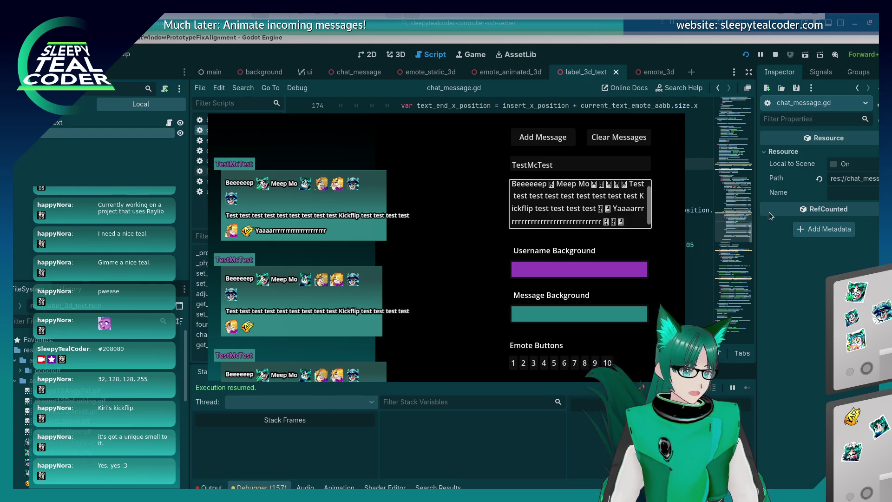
{"action": "left_click", "coordinate": [543, 138]}
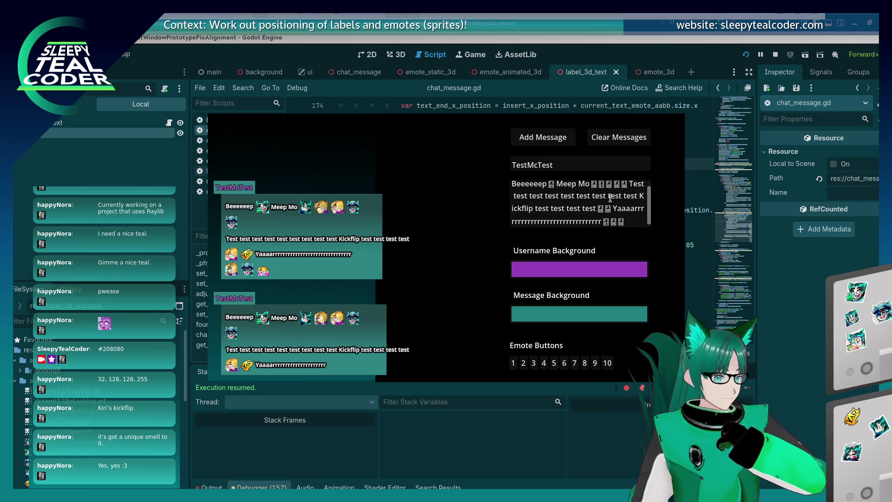
Delete the extra 'test test' words and add the shortened message to the chat.
{"action": "left_click_drag", "start_coordinate": [595, 211], "coordinate": [551, 211]}
{"action": "key", "text": "BackSpace"}
{"action": "left_click", "coordinate": [552, 141]}
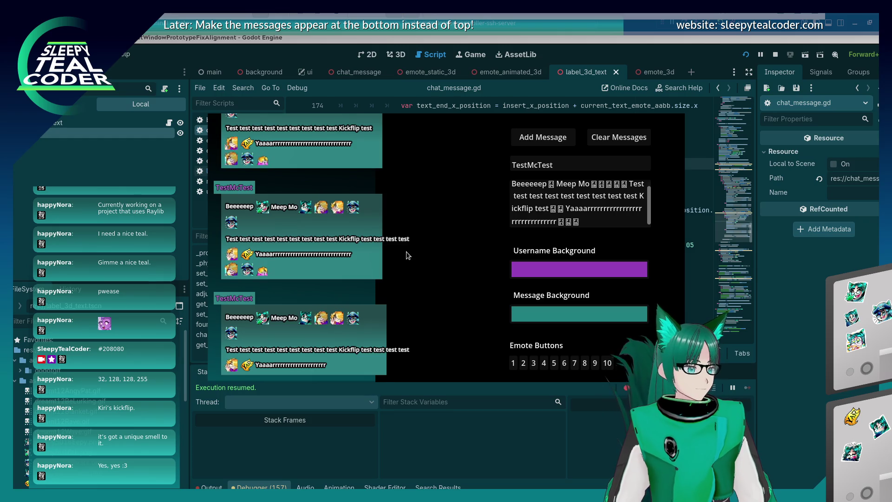
{"action": "scroll", "coordinate": [406, 252], "scroll_direction": "up", "scroll_amount": 3}
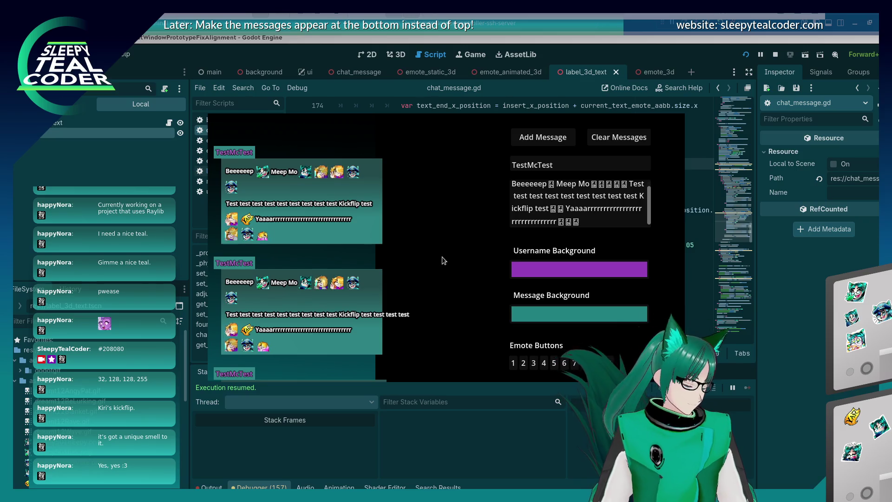
{"action": "scroll", "coordinate": [441, 256], "scroll_direction": "down", "scroll_amount": 3}
{"action": "scroll", "coordinate": [442, 256], "scroll_direction": "up", "scroll_amount": 3}
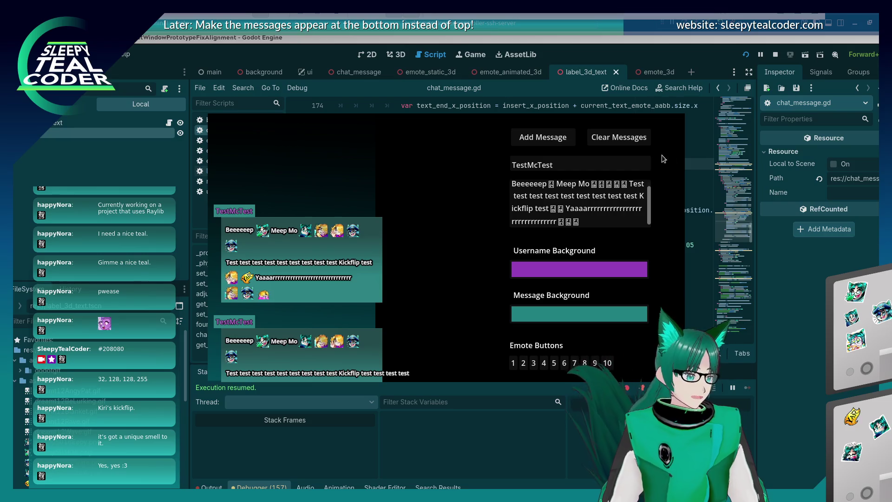
Remove the 'test' after Kickflip and add the edited message to the chat.
{"action": "left_click", "coordinate": [548, 206]}
{"action": "key", "text": "BackSpace"}
{"action": "key", "text": "BackSpace"}
{"action": "key", "text": "BackSpace"}
{"action": "left_click", "coordinate": [550, 138]}
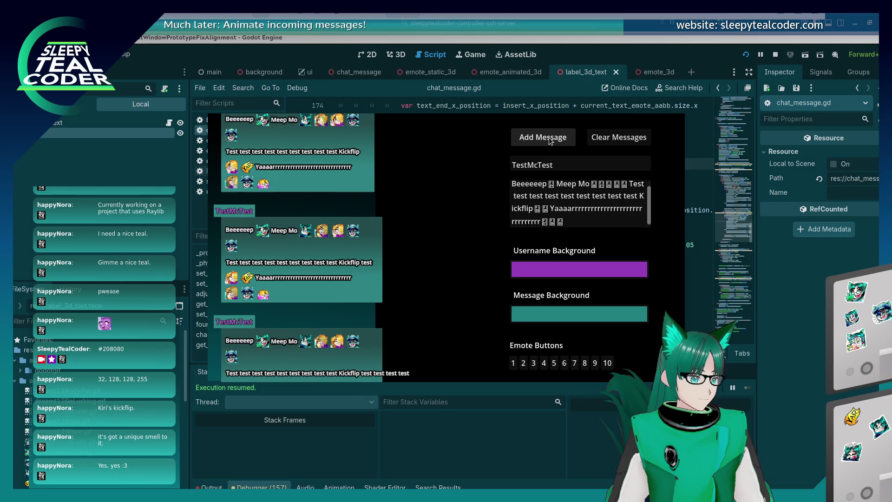
{"action": "left_click", "coordinate": [531, 209]}
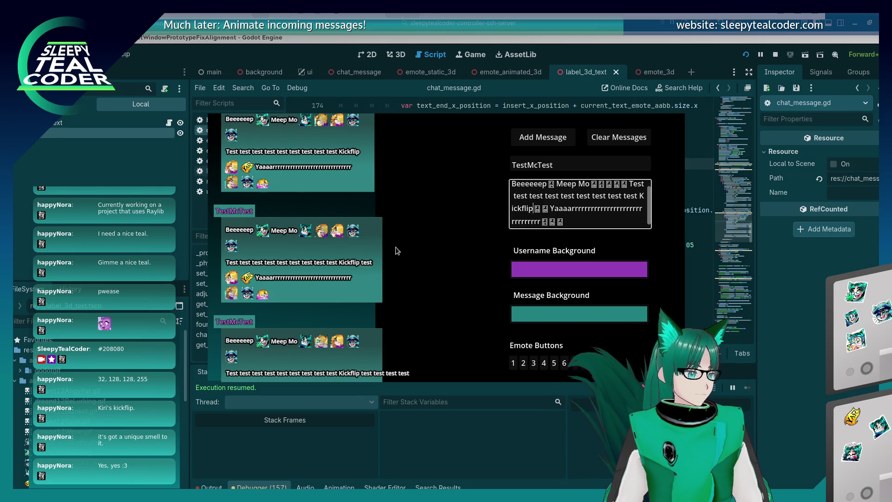
Post the message ending 'Somewhat properly' and bring chat_message.gd back in the script editor.
{"action": "scroll", "coordinate": [397, 251], "scroll_direction": "up", "scroll_amount": 3}
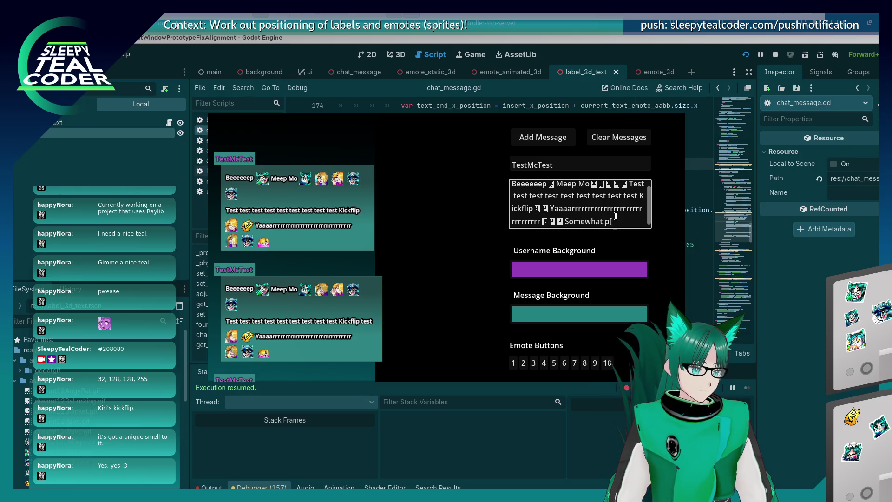
{"action": "left_click", "coordinate": [556, 141]}
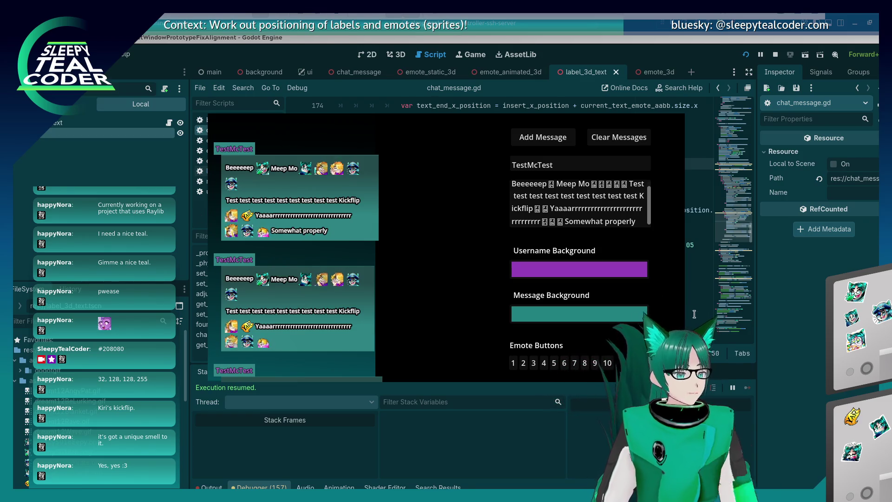
{"action": "left_click", "coordinate": [703, 287]}
{"action": "scroll", "coordinate": [504, 264], "scroll_direction": "up", "scroll_amount": 2}
{"action": "scroll", "coordinate": [504, 264], "scroll_direction": "down", "scroll_amount": 2}
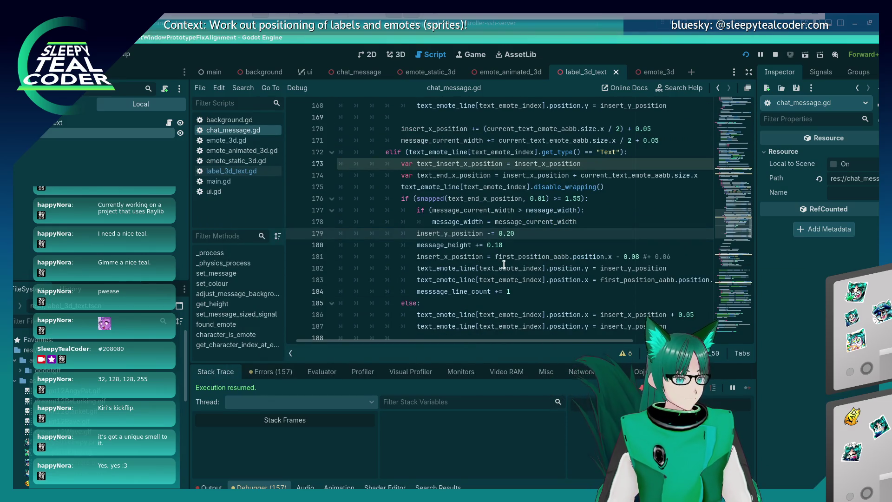
Switch to Konsole and run git status to list uncommitted changes.
{"action": "key", "text": "alt+Tab"}
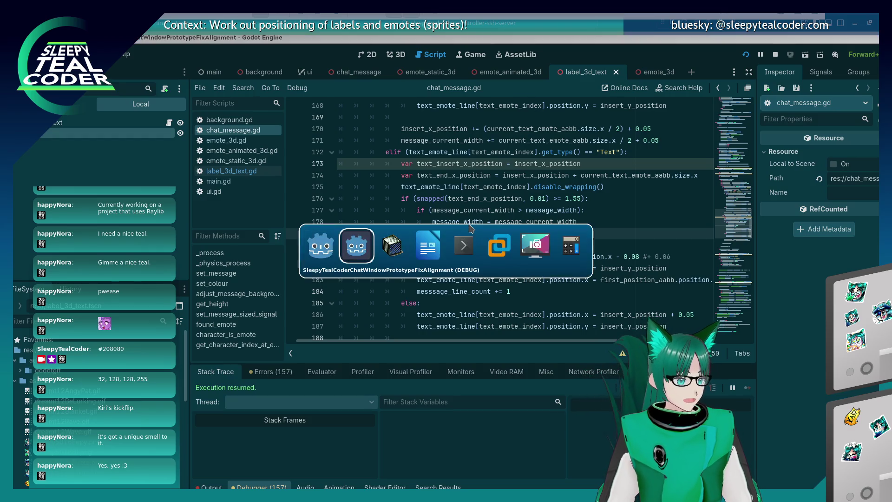
{"action": "key", "text": "alt+Tab"}
{"action": "key", "text": "alt+Tab"}
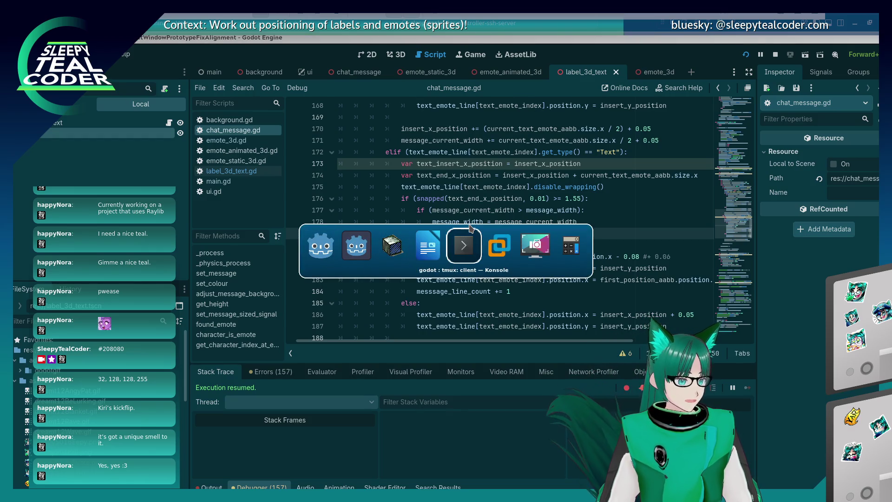
{"action": "key", "text": "Up"}
{"action": "key", "text": "Down"}
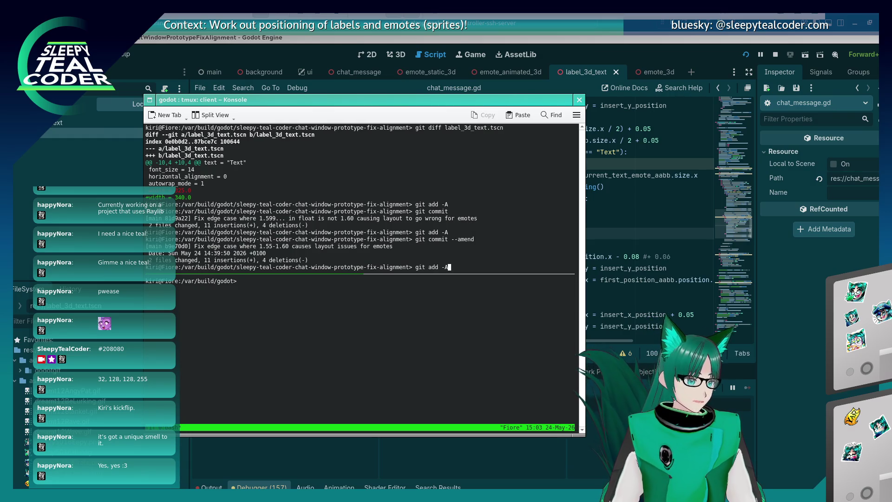
{"action": "key", "text": "Up"}
{"action": "key", "text": "Down"}
{"action": "type", "text": "git status"}
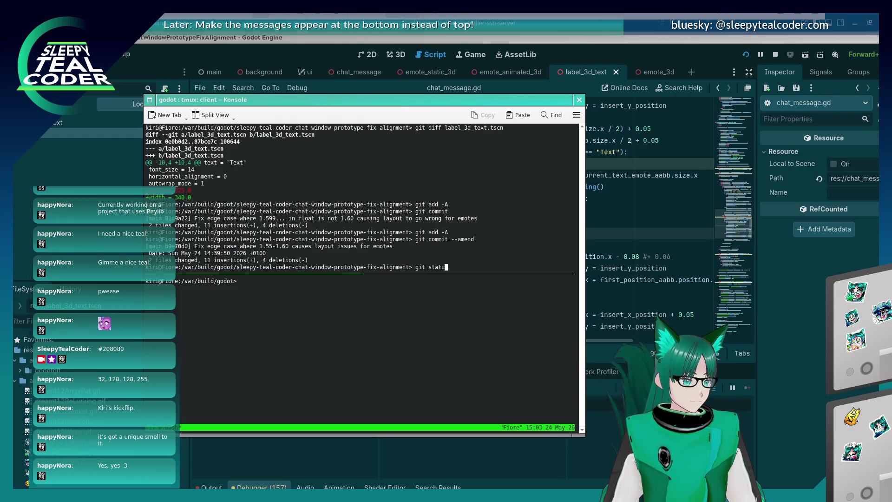
{"action": "key", "text": "Return"}
Show the git diff of label_3d_text.gd.
{"action": "type", "text": "git add -A"}
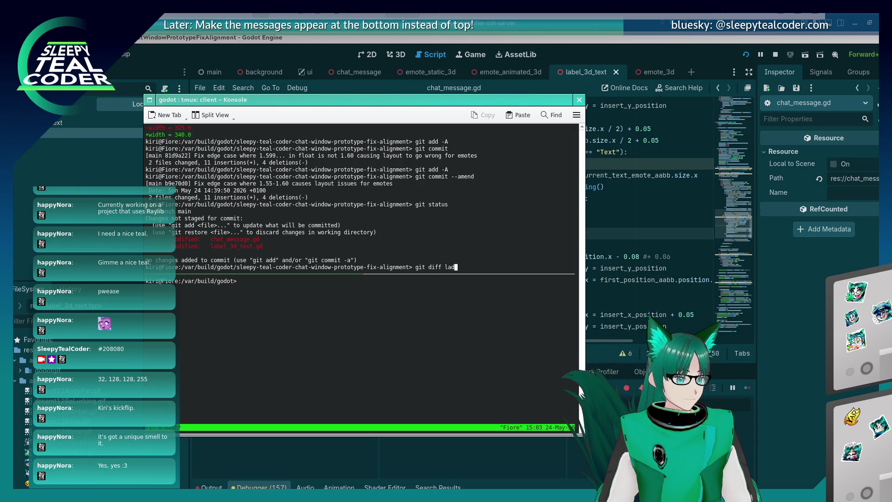
{"action": "key", "text": "Tab"}
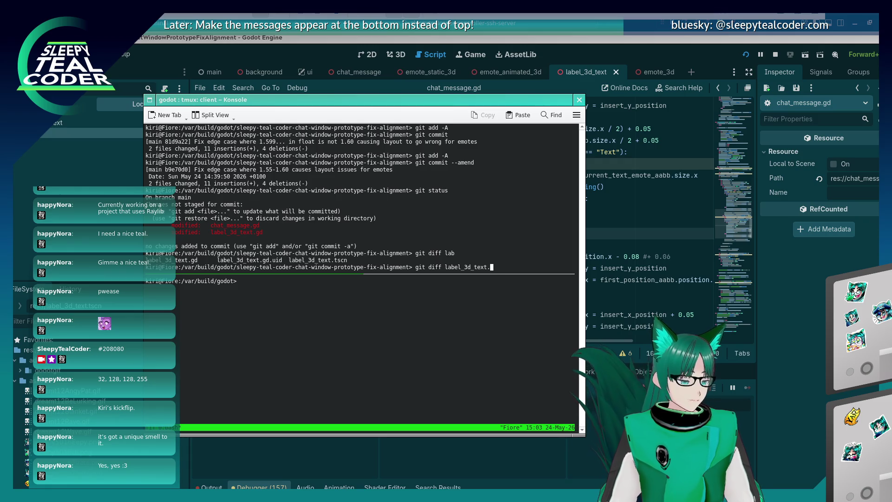
{"action": "type", "text": "gd"}
{"action": "key", "text": "Return"}
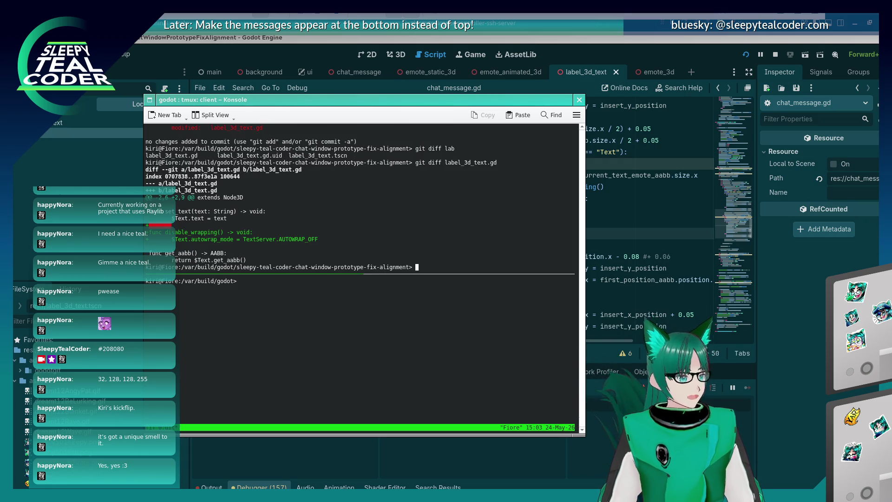
Save label_3d_text.gd in the Godot editor with Ctrl+S.
{"action": "left_click", "coordinate": [727, 211]}
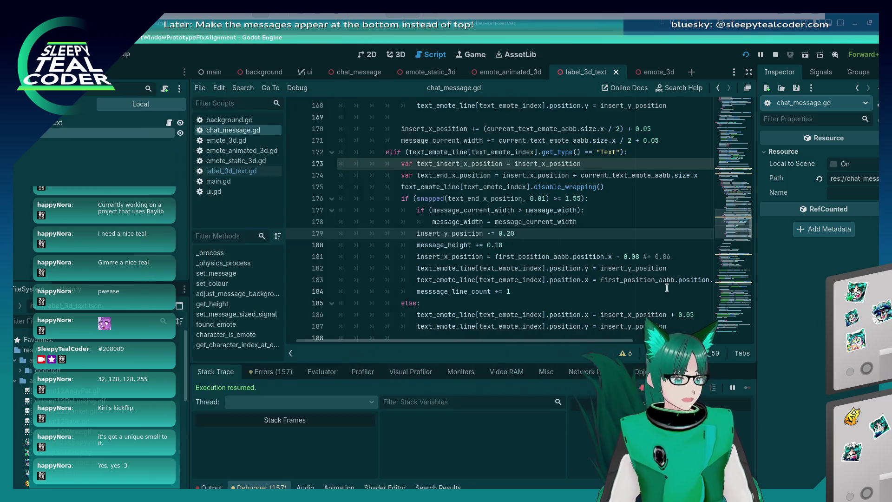
{"action": "left_click", "coordinate": [222, 169]}
{"action": "left_click", "coordinate": [371, 153]}
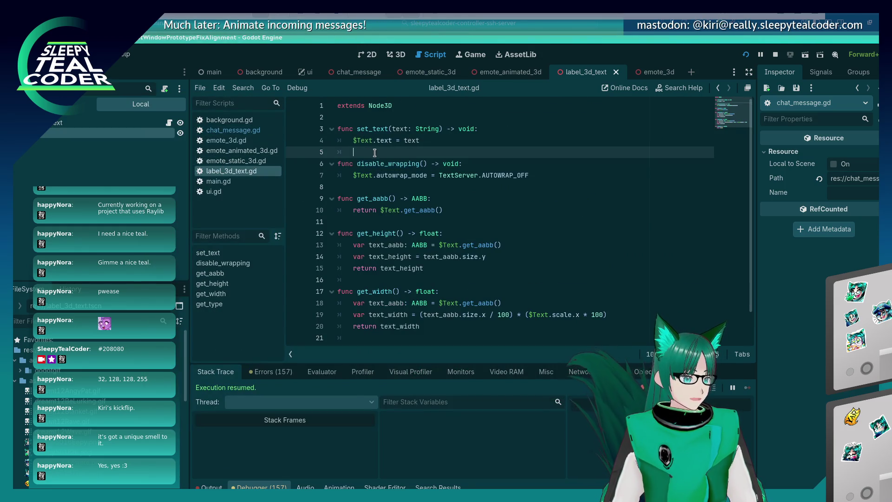
{"action": "key", "text": "ctrl+s"}
Back in Konsole, stage all changes with git add -A.
{"action": "key", "text": "alt+Tab"}
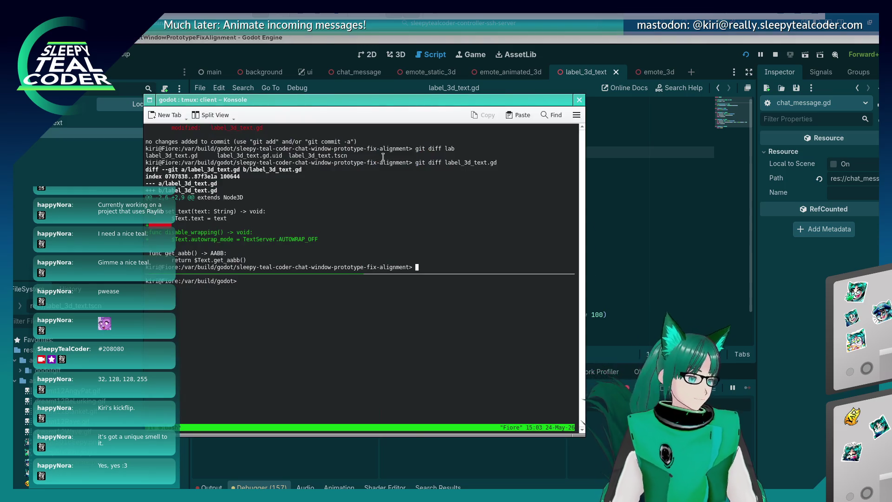
{"action": "key", "text": "Up"}
{"action": "key", "text": "Up"}
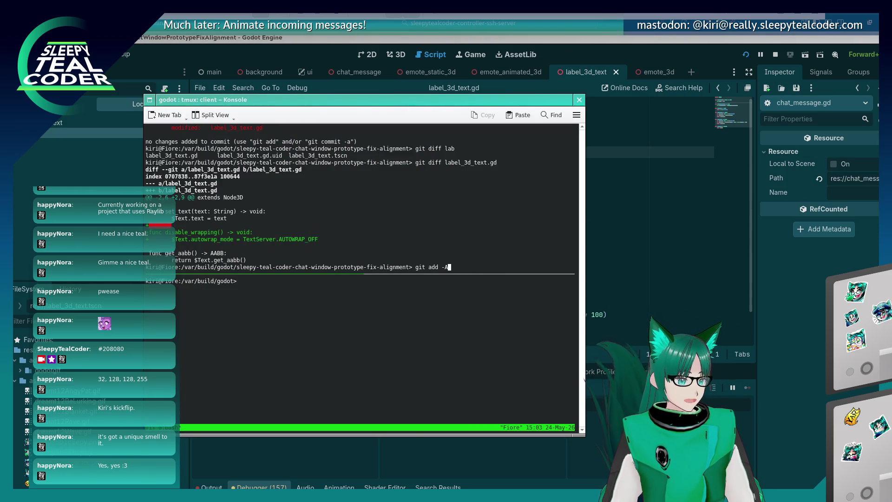
{"action": "key", "text": "Return"}
{"action": "type", "text": "git commit"}
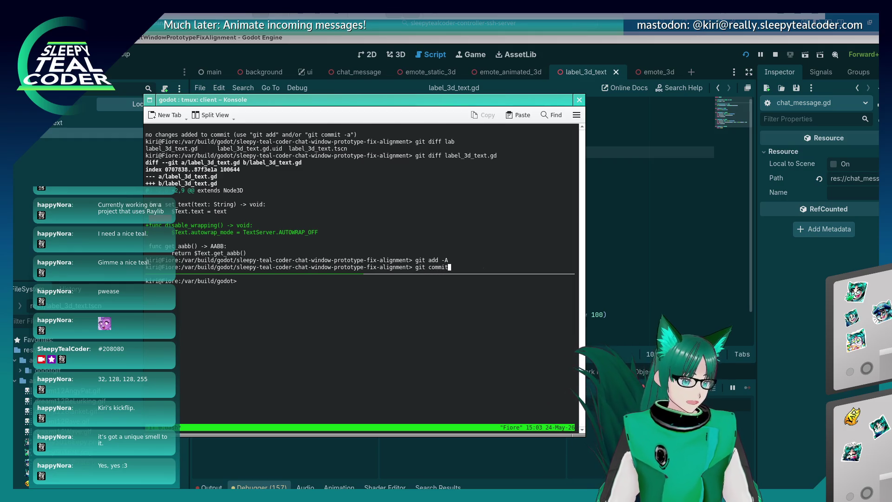
Start git commit and write the message about text-with-emotes layout in nano, saving it.
{"action": "key", "text": "Return"}
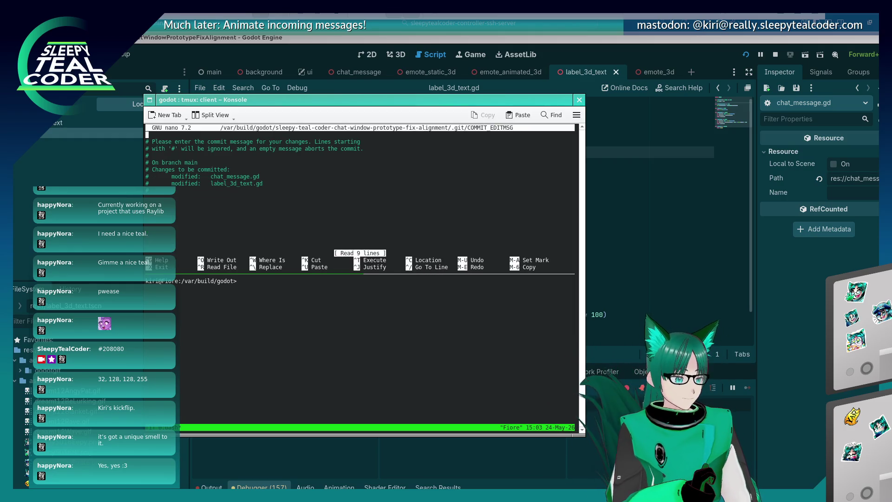
{"action": "key", "text": "Return"}
{"action": "type", "text": "Initia"}
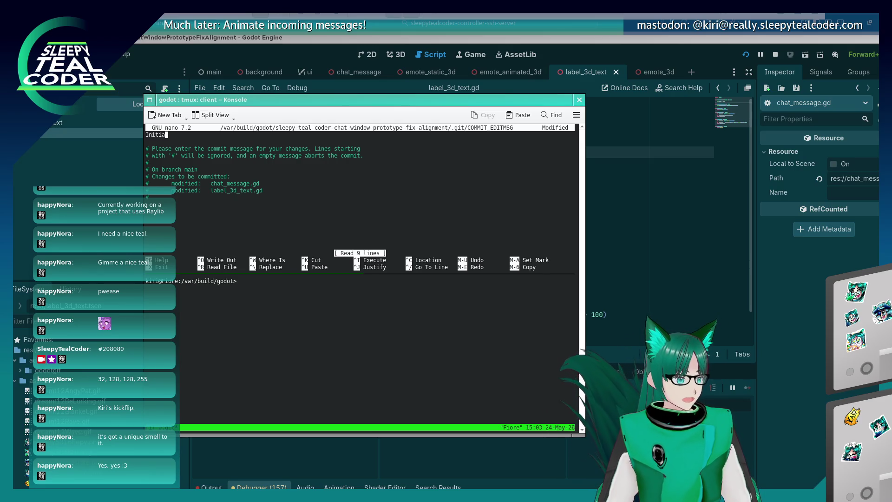
{"action": "type", "text": "l "}
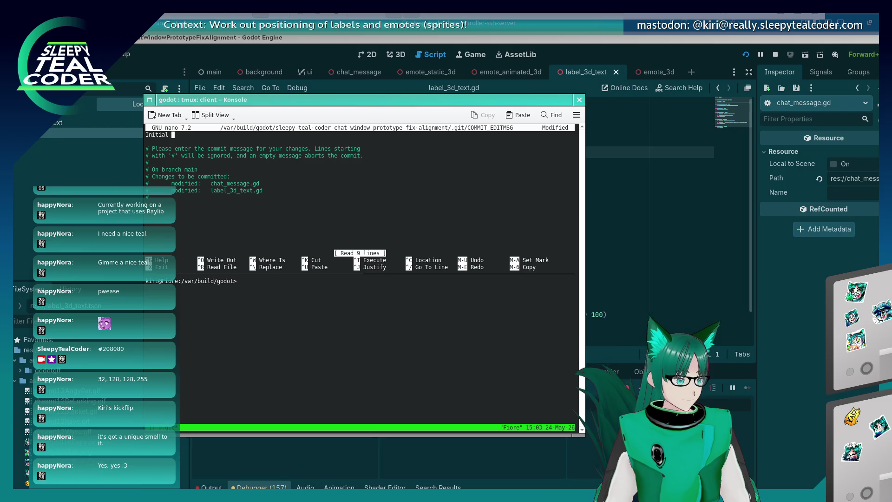
{"action": "type", "text": "not"}
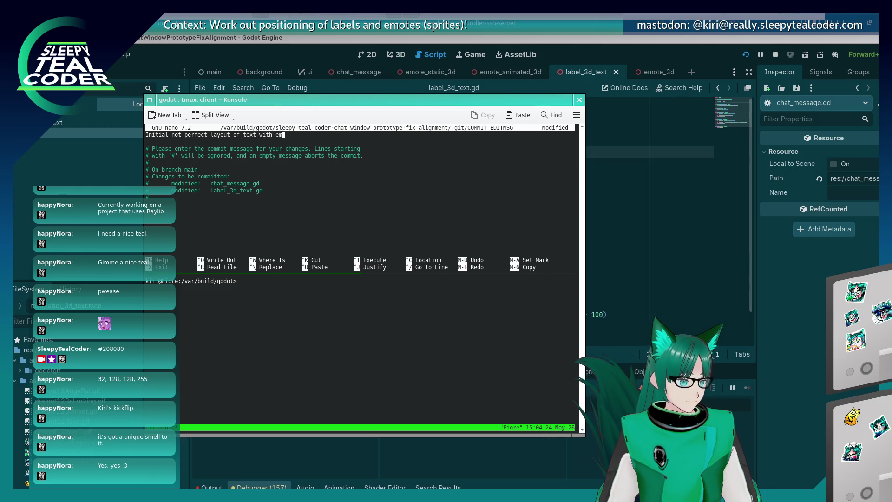
{"action": "key", "text": "ctrl+o"}
{"action": "key", "text": "Return"}
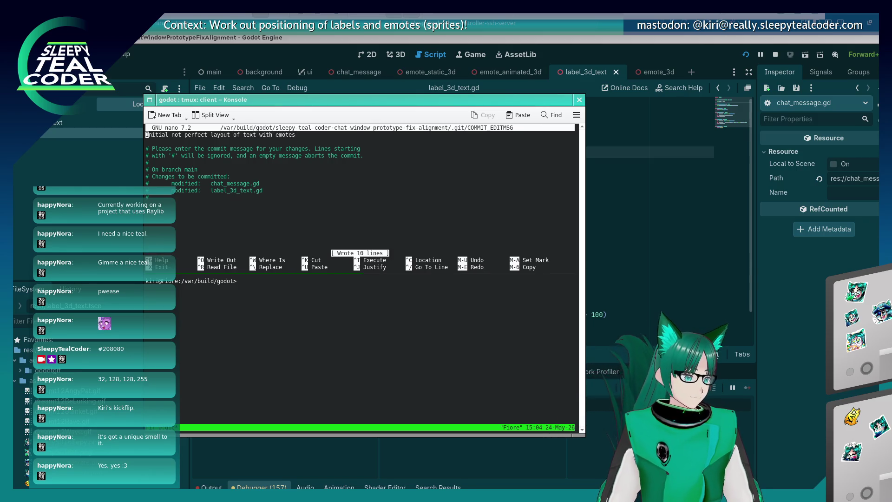
Fix the message to 'Initial - not perfect - layout of text with emotes', save, and finish the commit.
{"action": "type", "text": "but"}
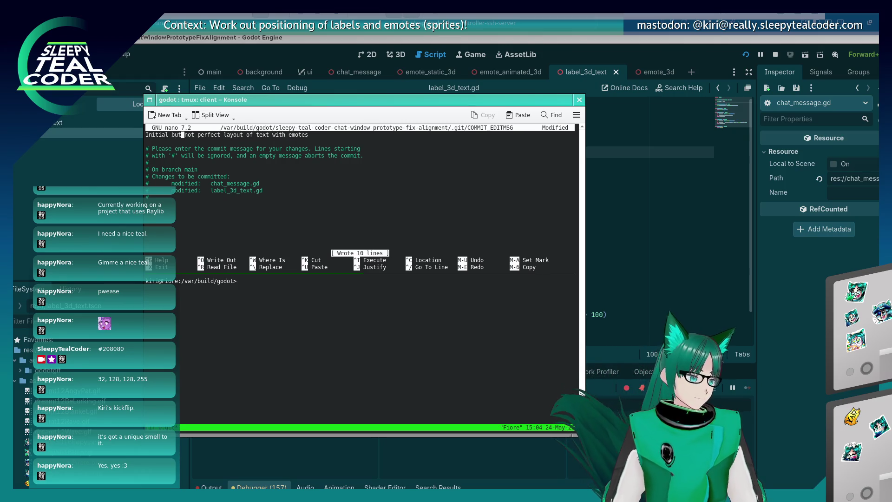
{"action": "key", "text": "Right"}
{"action": "key", "text": "Right"}
{"action": "key", "text": "Right"}
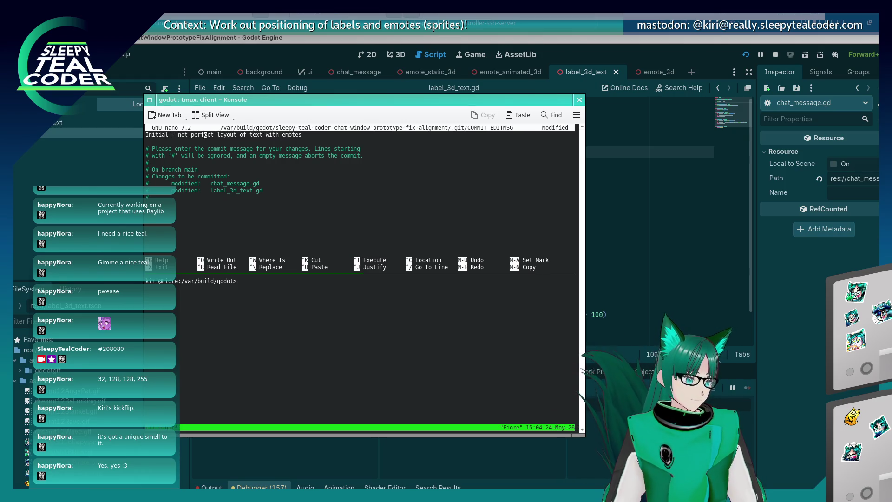
{"action": "type", "text": "-"}
{"action": "key", "text": "ctrl+o"}
{"action": "key", "text": "Return"}
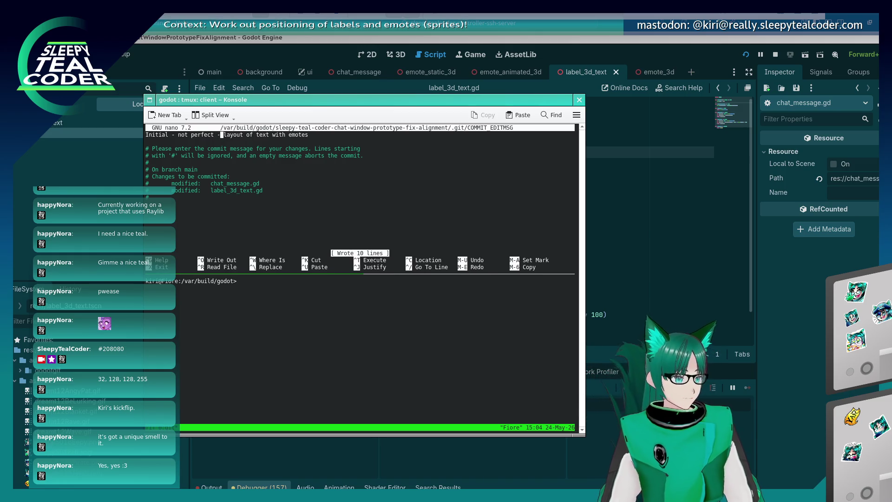
{"action": "key", "text": "ctrl+x"}
{"action": "key", "text": "alt+Tab"}
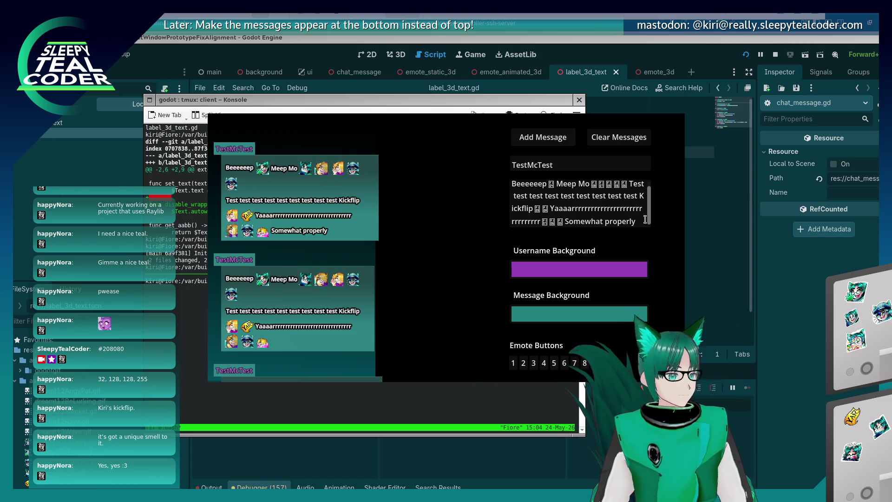
Review label_3d_text.gd in the Godot editor, then glance at the running prototype.
{"action": "left_click", "coordinate": [762, 319]}
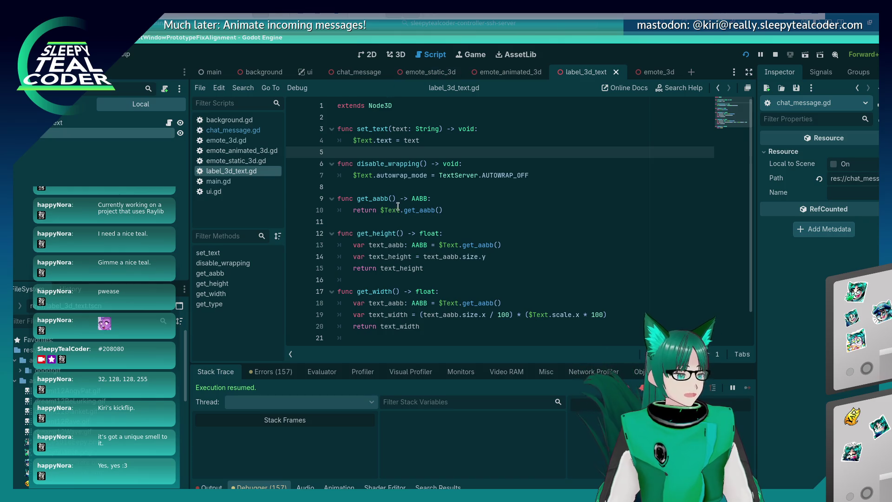
{"action": "scroll", "coordinate": [400, 196], "scroll_direction": "down", "scroll_amount": 1}
{"action": "key", "text": "alt+Tab"}
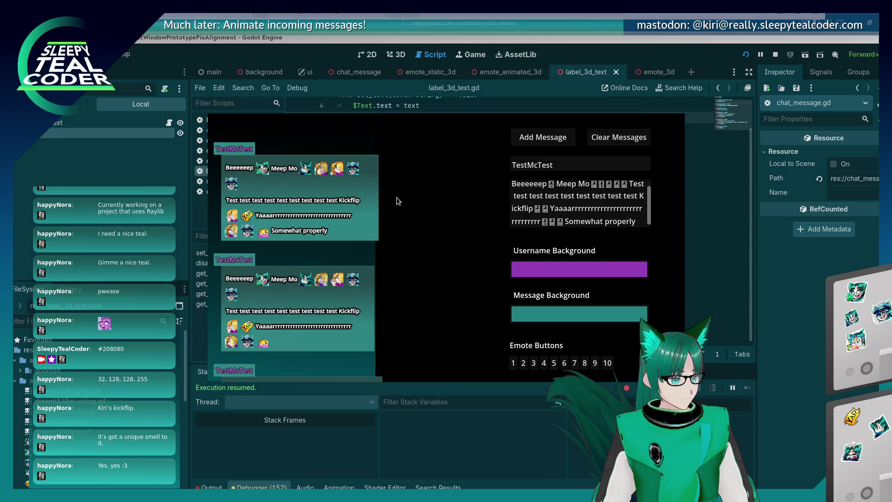
Toggle 3D and Script views and open chat_message.gd before returning to the game.
{"action": "left_click", "coordinate": [768, 256]}
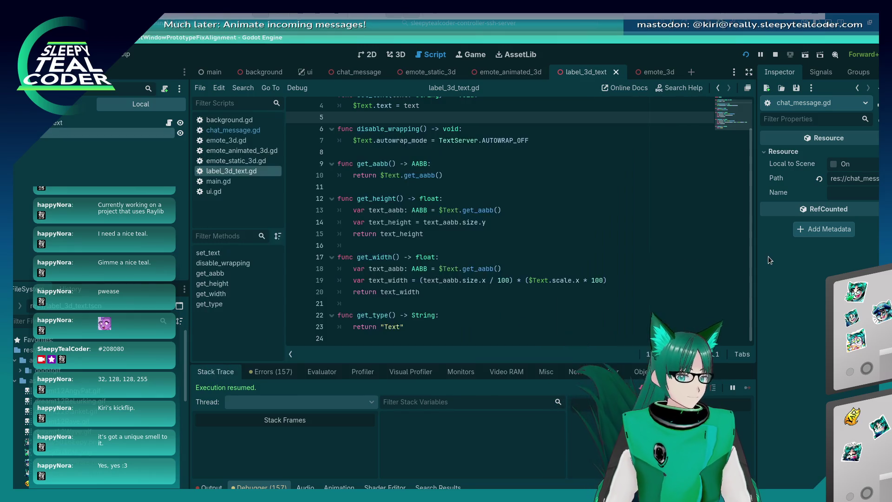
{"action": "left_click", "coordinate": [405, 53]}
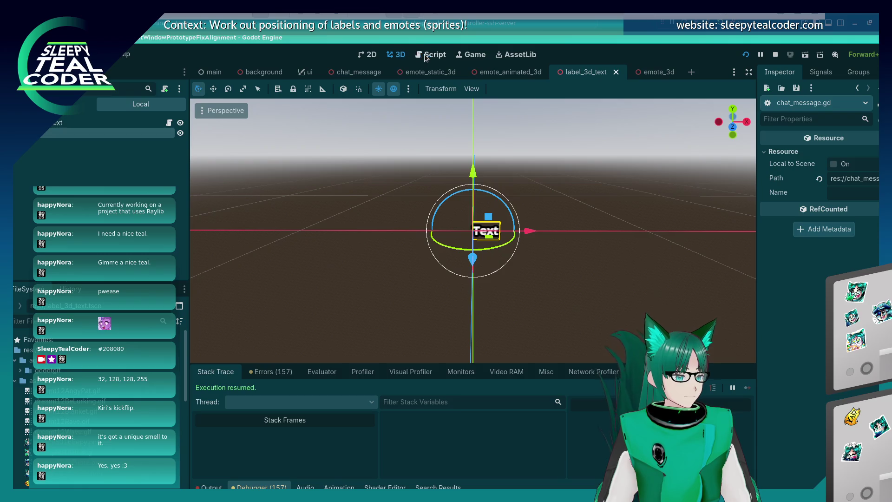
{"action": "left_click", "coordinate": [435, 54]}
{"action": "left_click", "coordinate": [232, 130]}
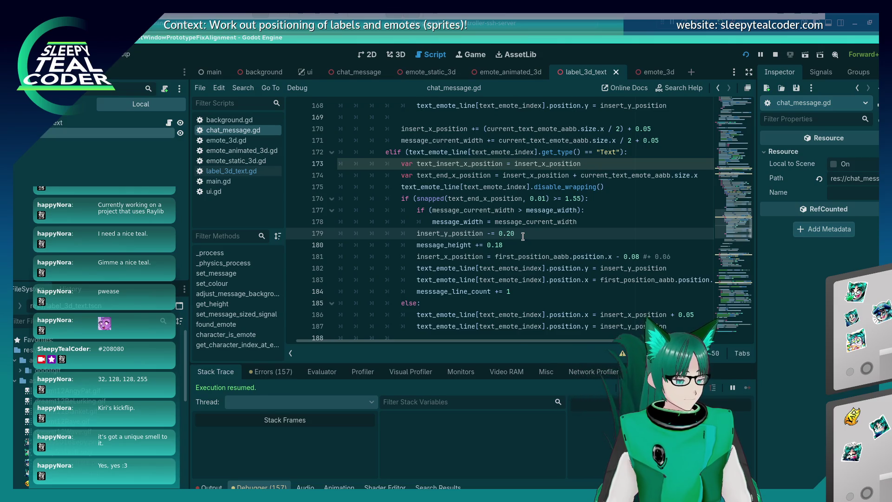
{"action": "key", "text": "alt+Tab"}
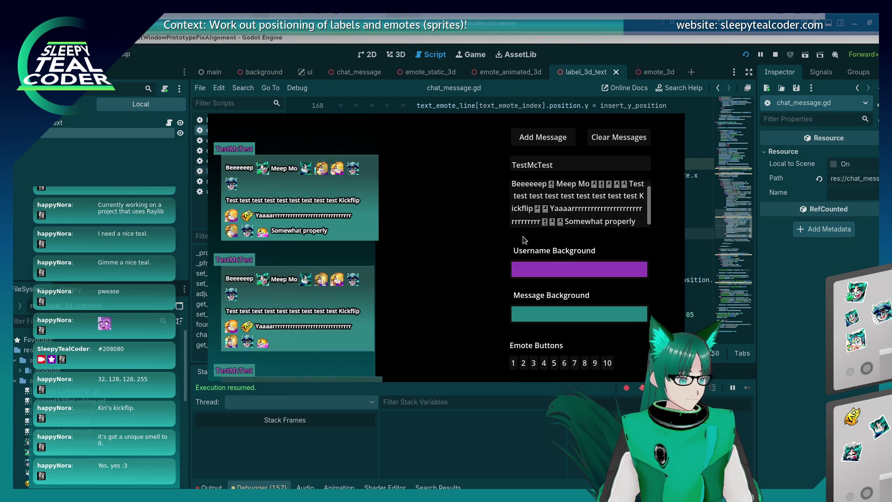
Insert an emote in the middle of the message's second line and post it.
{"action": "left_click", "coordinate": [534, 207]}
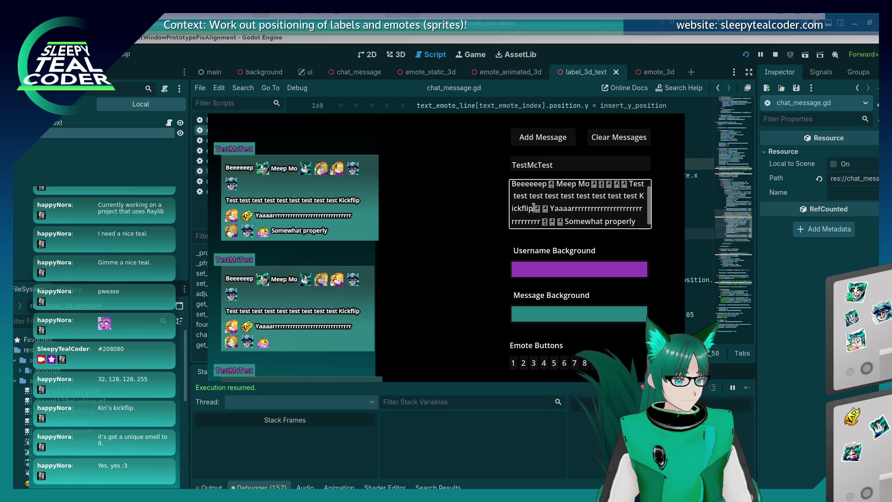
{"action": "left_click_drag", "start_coordinate": [534, 208], "coordinate": [573, 196]}
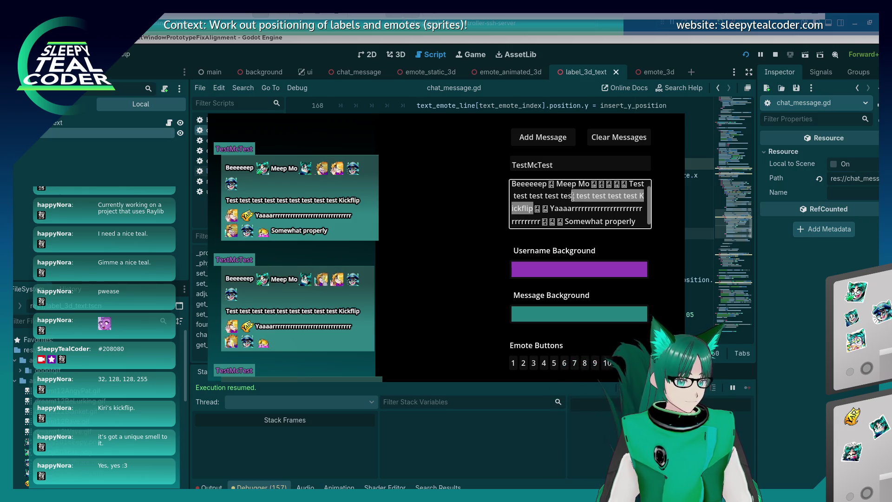
{"action": "left_click", "coordinate": [576, 196]}
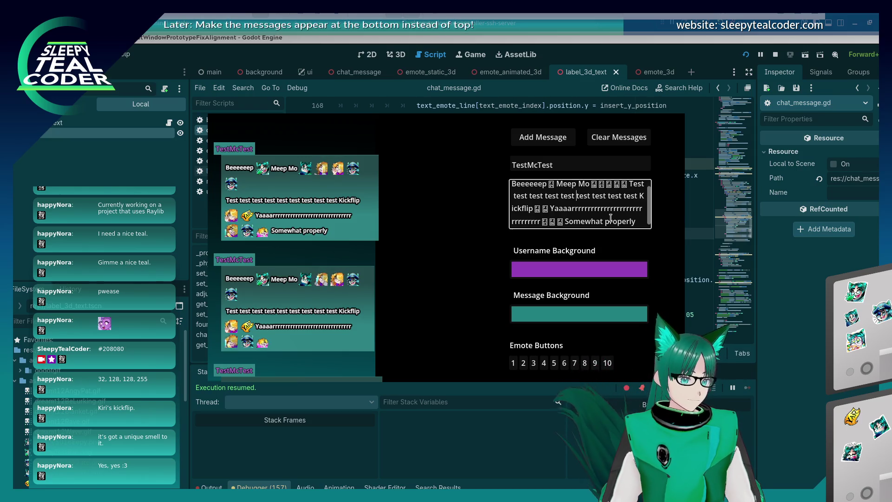
{"action": "left_click", "coordinate": [557, 362]}
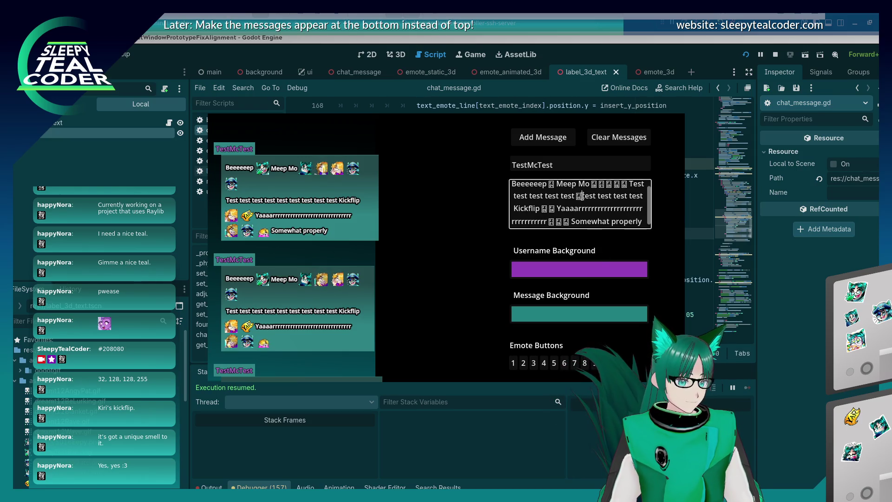
{"action": "left_click", "coordinate": [549, 138]}
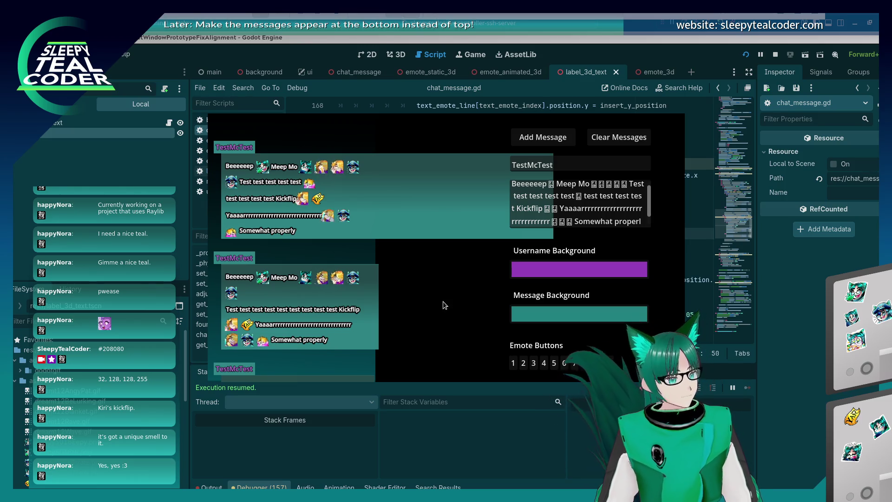
Delete the inserted emote, post the message again, and stop the game with F8.
{"action": "left_click", "coordinate": [570, 194]}
{"action": "key", "text": "BackSpace"}
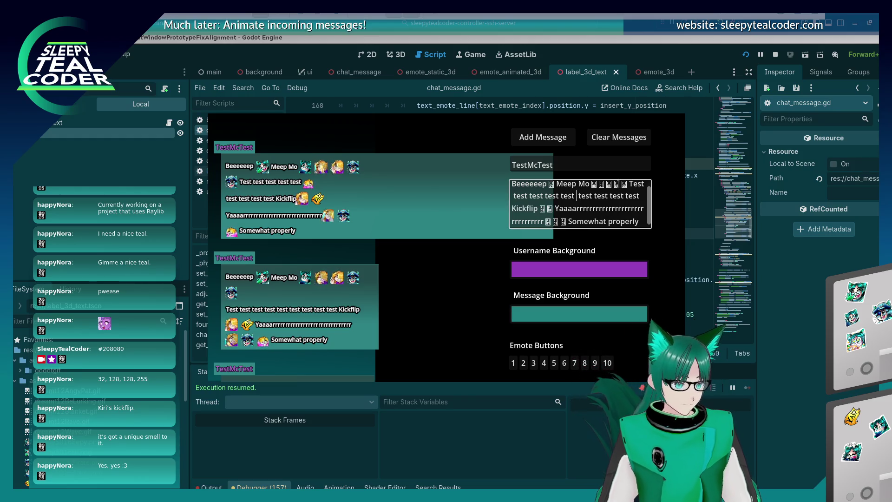
{"action": "left_click", "coordinate": [539, 137]}
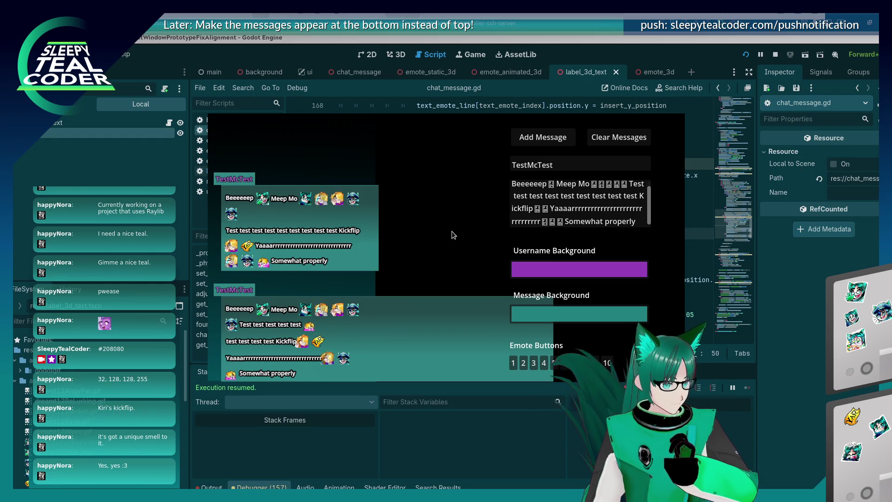
{"action": "key", "text": "F8"}
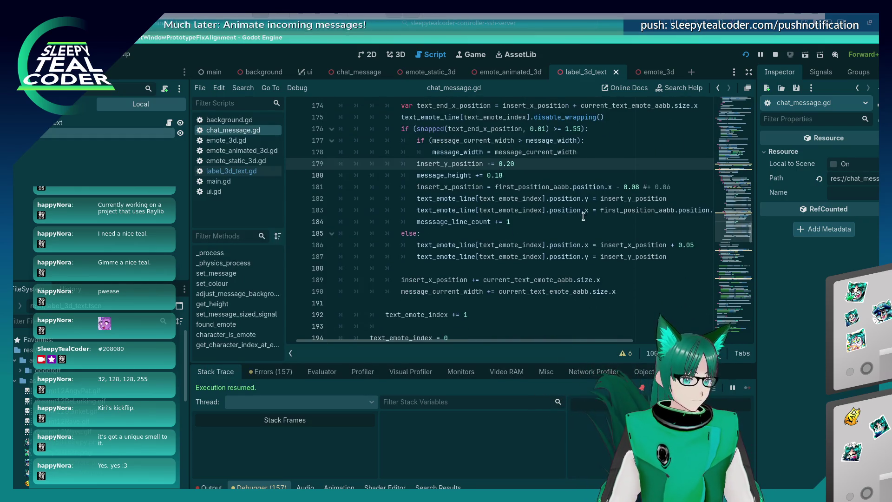
Add line 182 'text_emote_line[text_emote_index].' after line 181 using autocomplete.
{"action": "left_click", "coordinate": [671, 185]}
{"action": "key", "text": "Return"}
{"action": "type", "text": "text_emote_"}
{"action": "type", "text": "line[text_emote_"}
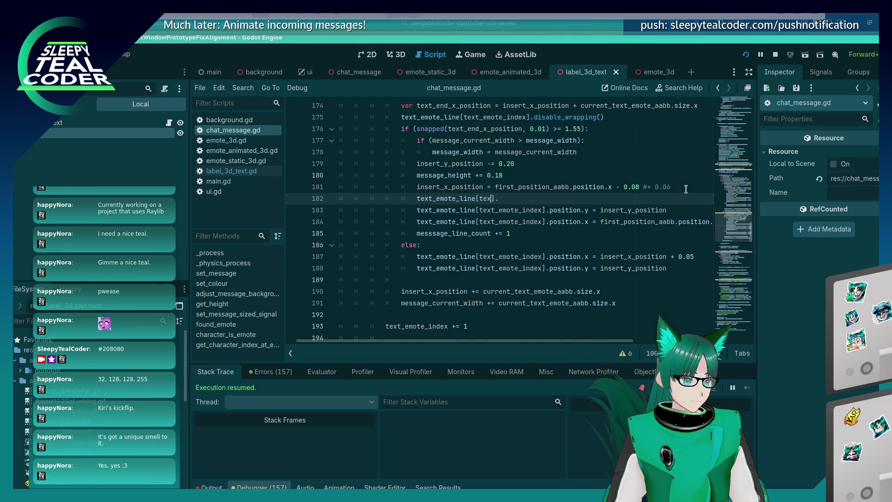
{"action": "type", "text": "i"}
{"action": "key", "text": "Return"}
{"action": "key", "text": "End"}
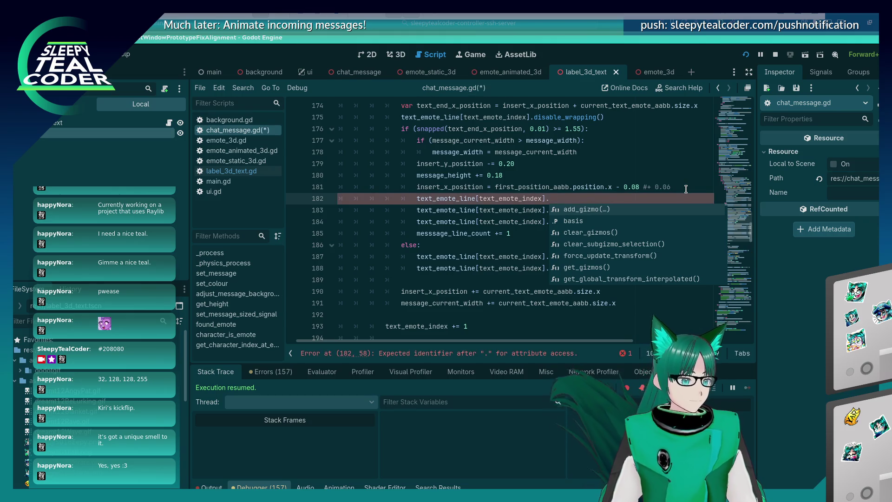
Browse the Label3D member suggestions, including position- and connect-related entries.
{"action": "key", "text": "Down"}
{"action": "key", "text": "Down"}
{"action": "key", "text": "Down"}
{"action": "key", "text": "Down"}
{"action": "key", "text": "Down"}
{"action": "key", "text": "Down"}
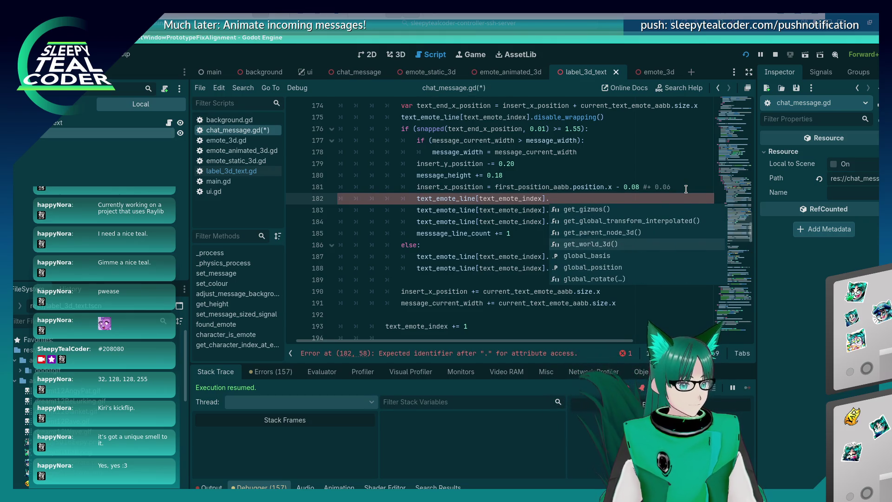
{"action": "key", "text": "Down"}
{"action": "key", "text": "Down"}
{"action": "key", "text": "Down"}
{"action": "key", "text": "Down"}
{"action": "key", "text": "Down"}
{"action": "key", "text": "Down"}
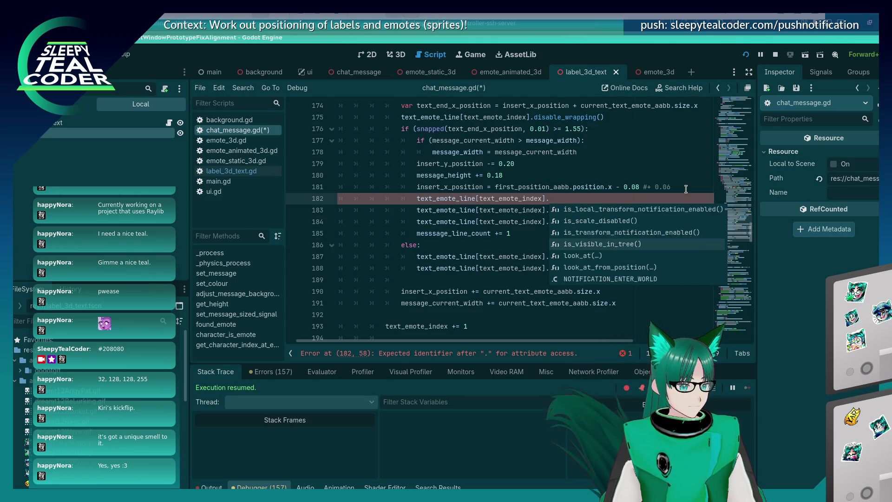
{"action": "key", "text": "Down"}
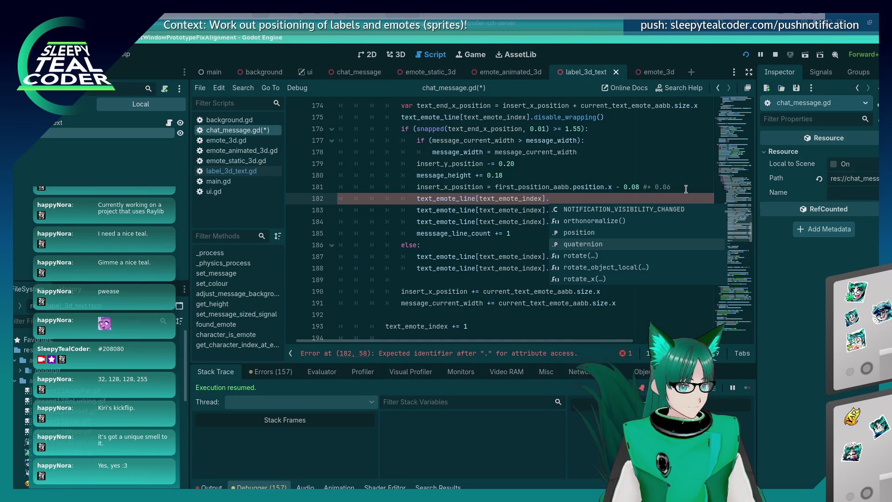
{"action": "key", "text": "Down"}
{"action": "key", "text": "Down"}
{"action": "key", "text": "Down"}
{"action": "key", "text": "Down"}
{"action": "key", "text": "Down"}
{"action": "key", "text": "Down"}
{"action": "key", "text": "Down"}
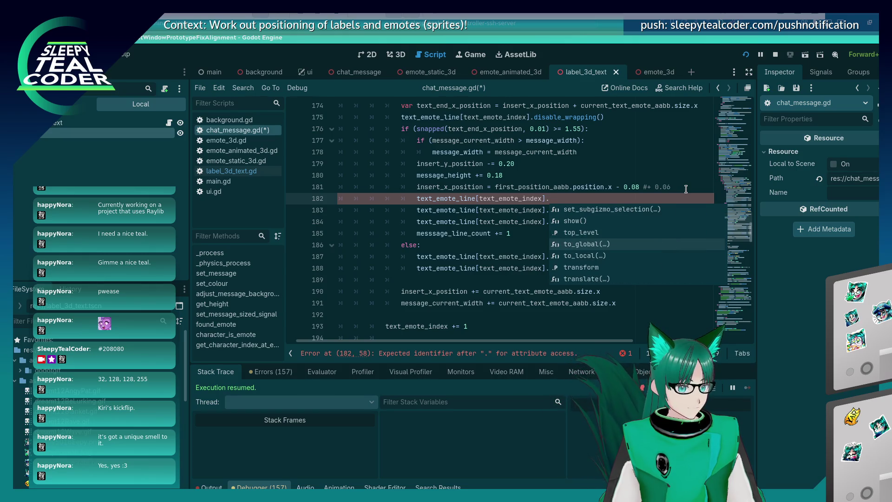
{"action": "key", "text": "Up"}
{"action": "key", "text": "Up"}
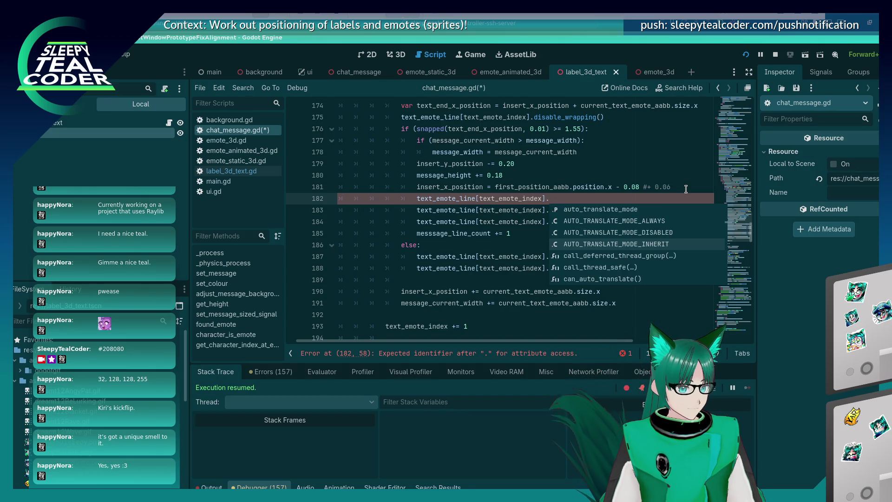
{"action": "key", "text": "Down"}
{"action": "key", "text": "Down"}
{"action": "key", "text": "Down"}
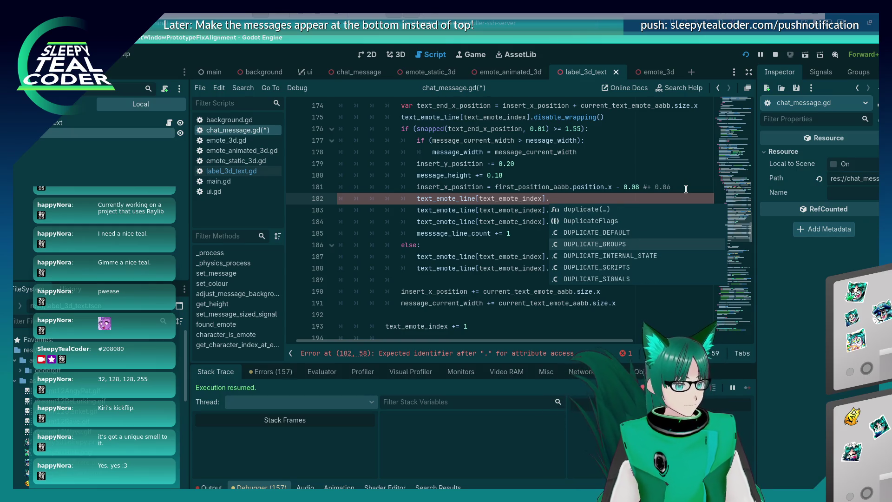
{"action": "key", "text": "Down"}
{"action": "key", "text": "Down"}
{"action": "key", "text": "Down"}
{"action": "key", "text": "Down"}
{"action": "key", "text": "Down"}
{"action": "key", "text": "Down"}
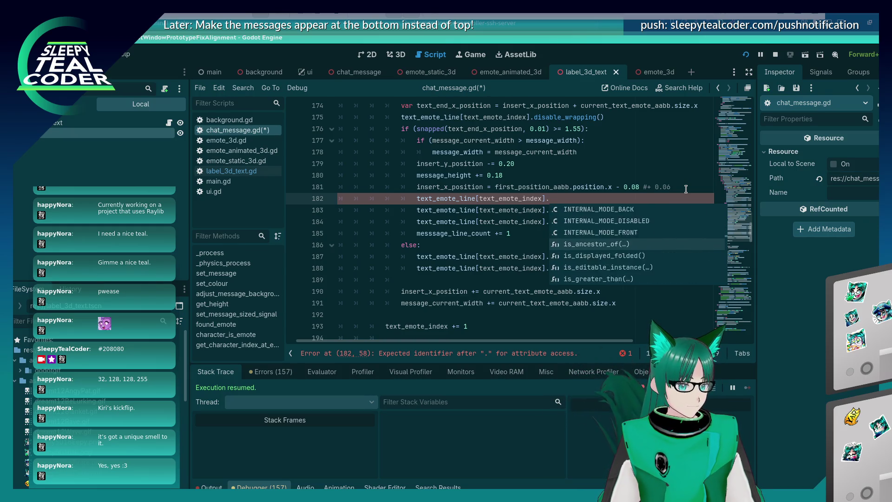
{"action": "key", "text": "Up"}
{"action": "key", "text": "Up"}
{"action": "key", "text": "Up"}
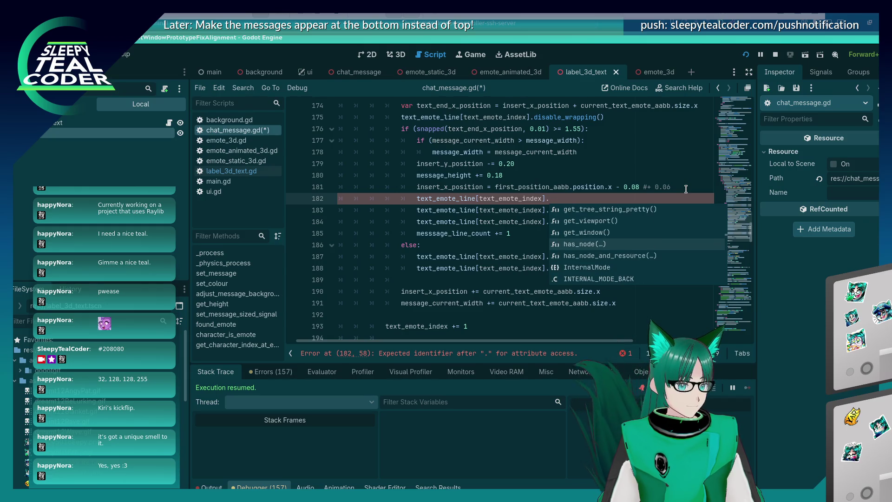
{"action": "key", "text": "Up"}
{"action": "key", "text": "Up"}
{"action": "key", "text": "Up"}
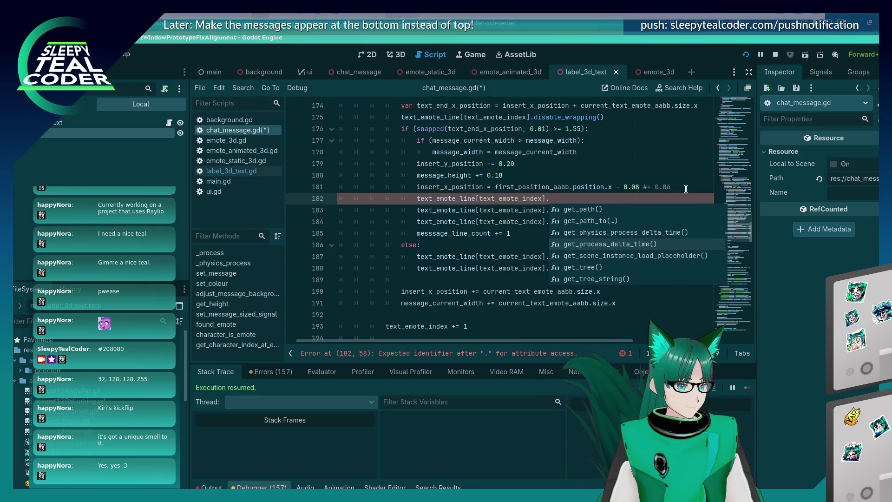
{"action": "key", "text": "Up"}
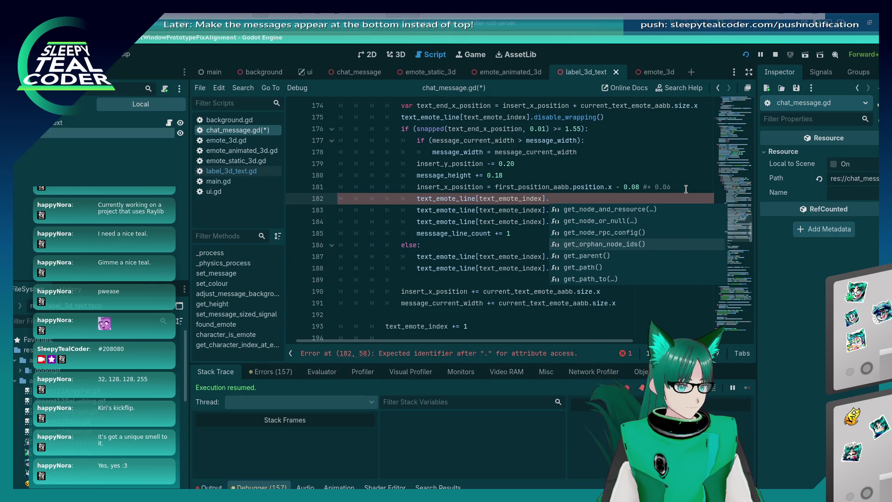
{"action": "key", "text": "Down"}
{"action": "key", "text": "Down"}
{"action": "key", "text": "Down"}
{"action": "key", "text": "Down"}
{"action": "key", "text": "Down"}
{"action": "key", "text": "Down"}
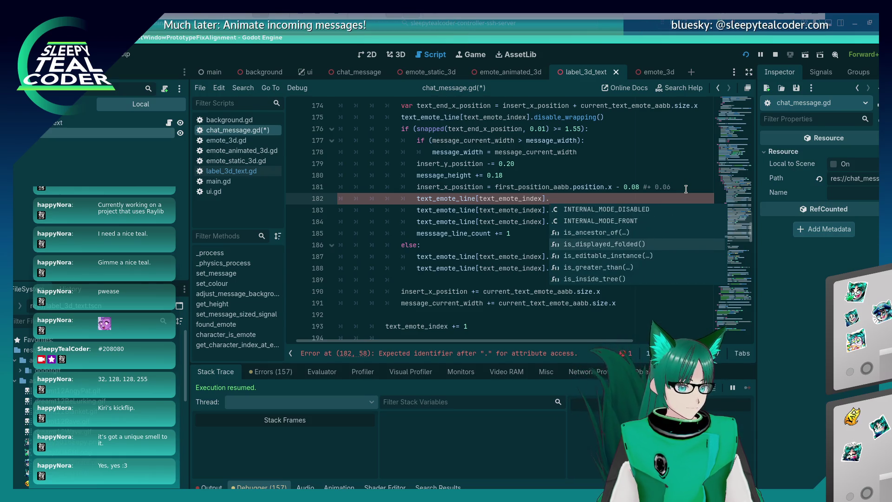
{"action": "key", "text": "Down"}
{"action": "key", "text": "Down"}
{"action": "key", "text": "Down"}
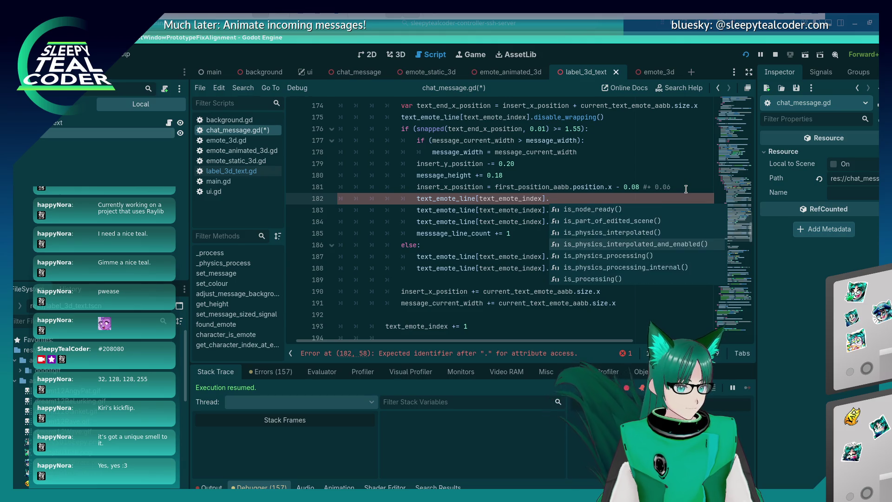
{"action": "key", "text": "Down"}
{"action": "key", "text": "Down"}
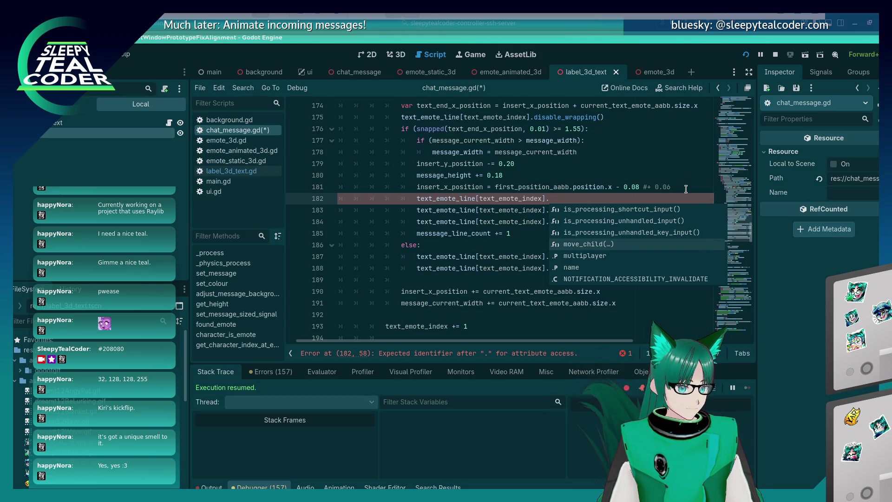
{"action": "key", "text": "Down"}
{"action": "key", "text": "Down"}
{"action": "key", "text": "Down"}
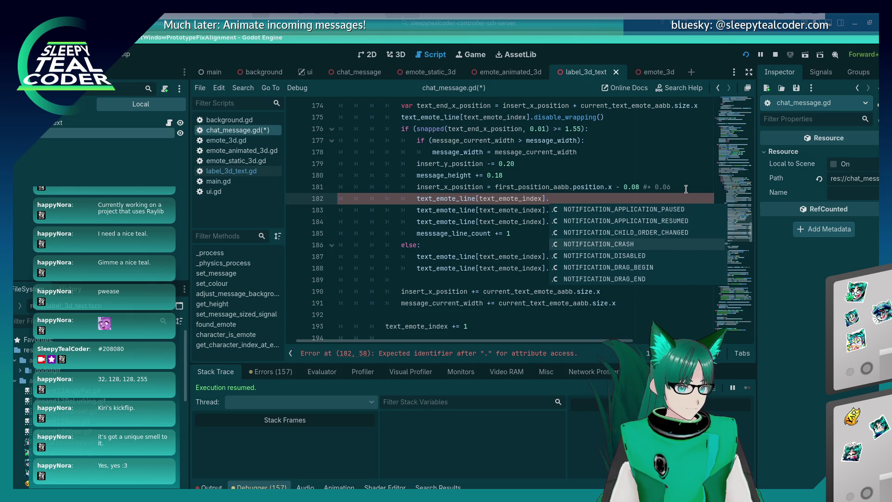
{"action": "key", "text": "Down"}
{"action": "key", "text": "Down"}
{"action": "key", "text": "Down"}
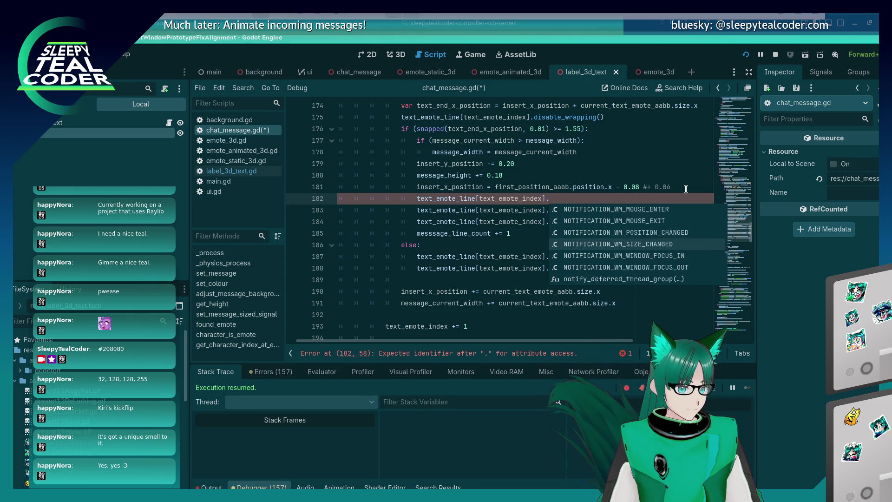
{"action": "key", "text": "Down"}
{"action": "key", "text": "Down"}
{"action": "key", "text": "Down"}
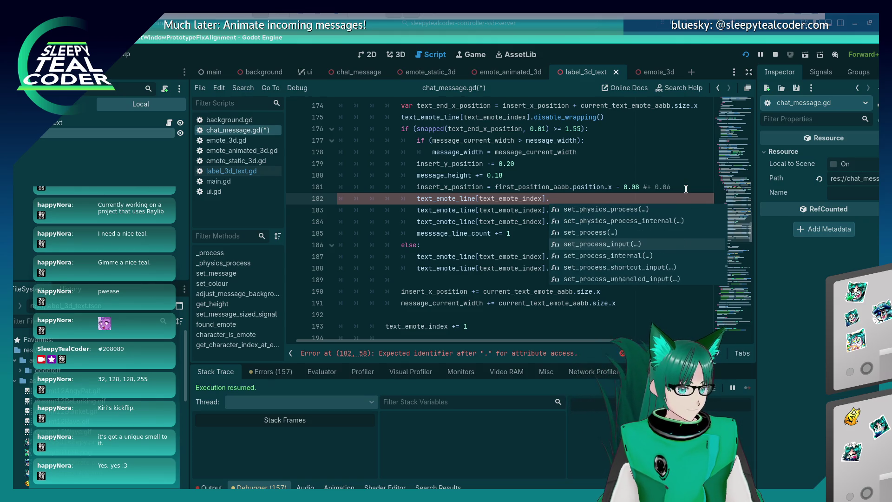
{"action": "key", "text": "Down"}
{"action": "key", "text": "Down"}
{"action": "key", "text": "Down"}
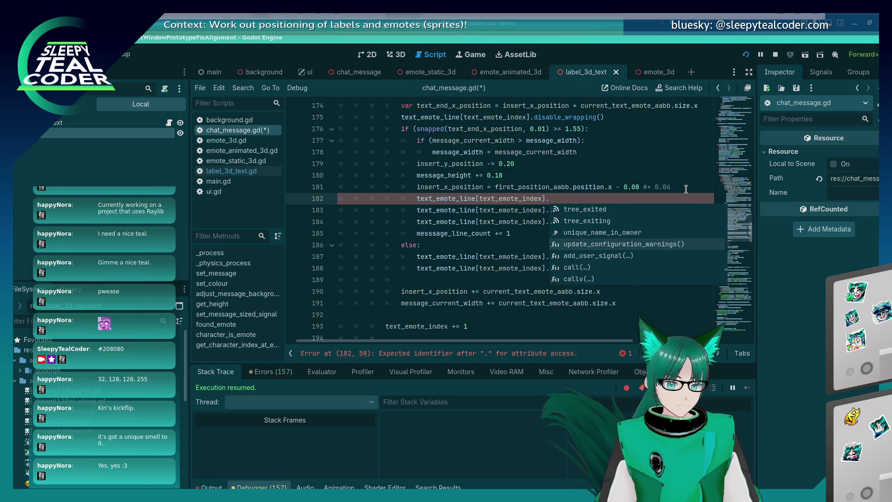
{"action": "key", "text": "Up"}
{"action": "key", "text": "Up"}
{"action": "key", "text": "Up"}
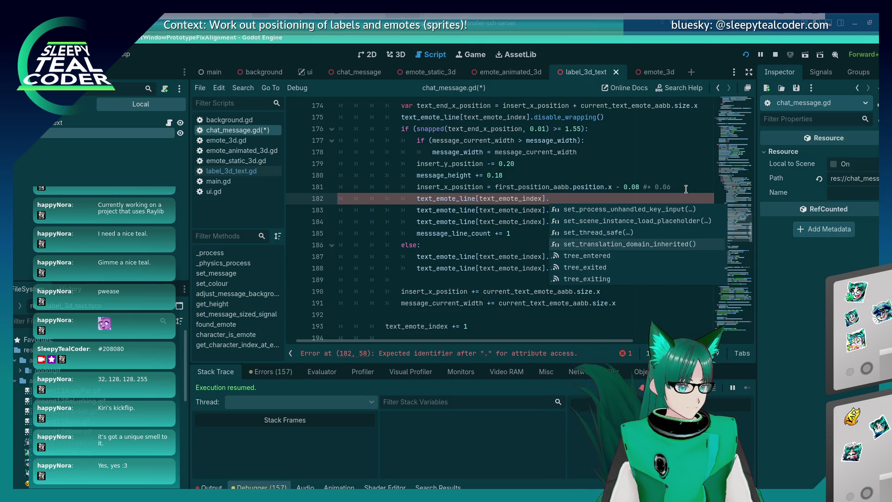
{"action": "key", "text": "Up"}
{"action": "key", "text": "Up"}
{"action": "key", "text": "Up"}
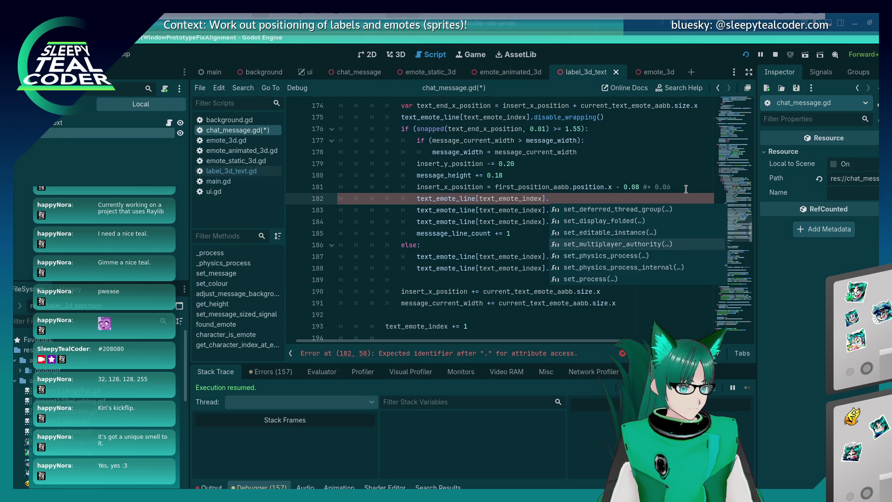
{"action": "key", "text": "Down"}
{"action": "key", "text": "Down"}
{"action": "key", "text": "Down"}
{"action": "key", "text": "Up"}
{"action": "key", "text": "Up"}
{"action": "key", "text": "Up"}
{"action": "key", "text": "Down"}
{"action": "key", "text": "Down"}
{"action": "key", "text": "Down"}
{"action": "key", "text": "Down"}
{"action": "key", "text": "Down"}
{"action": "key", "text": "Down"}
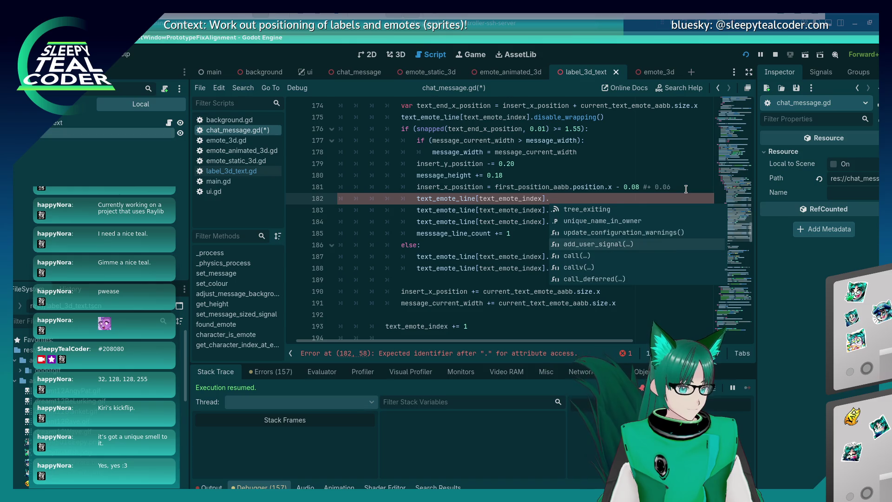
{"action": "key", "text": "Down"}
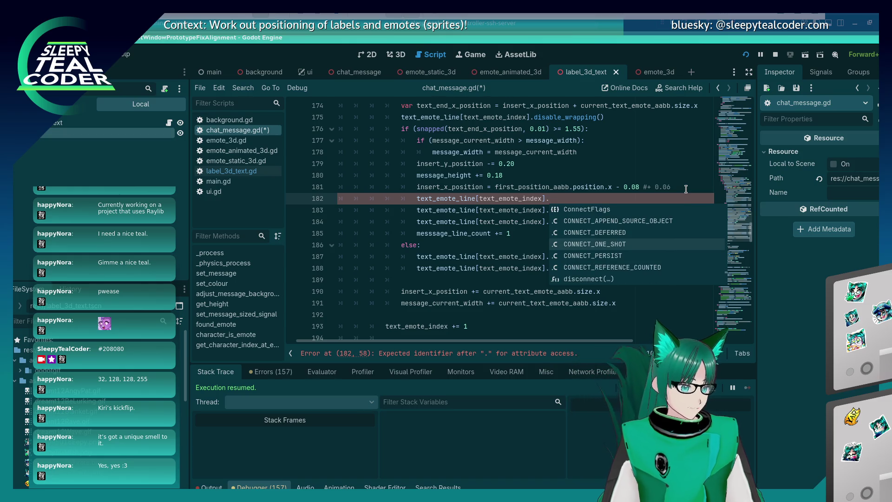
Dismiss the suggestions and switch to Firefox's Godot forum thread on rounding decimals.
{"action": "left_click", "coordinate": [543, 172]}
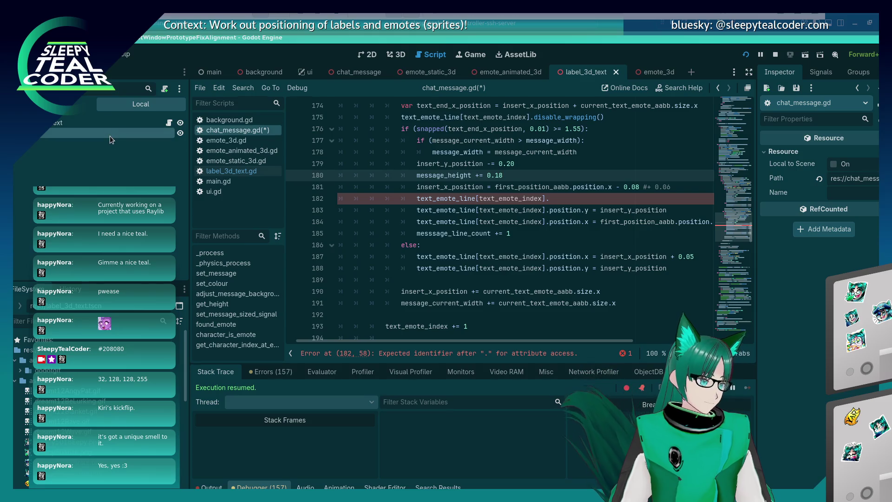
{"action": "left_click", "coordinate": [511, 23]}
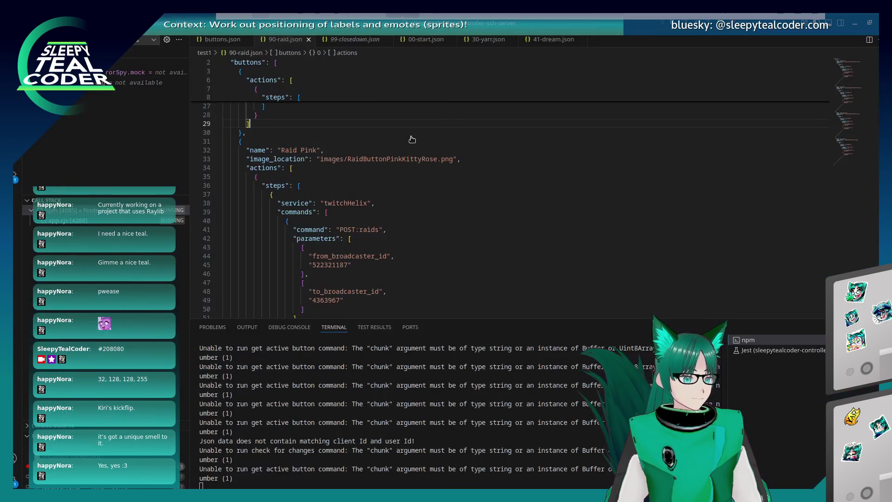
{"action": "left_click", "coordinate": [168, 16]}
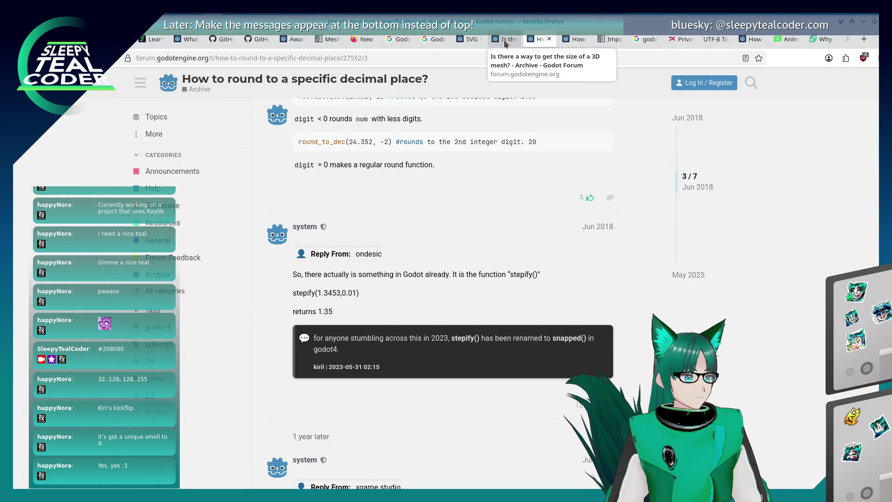
In the Godot docs tab, search 'Label3D' and open its class reference.
{"action": "left_click", "coordinate": [612, 39]}
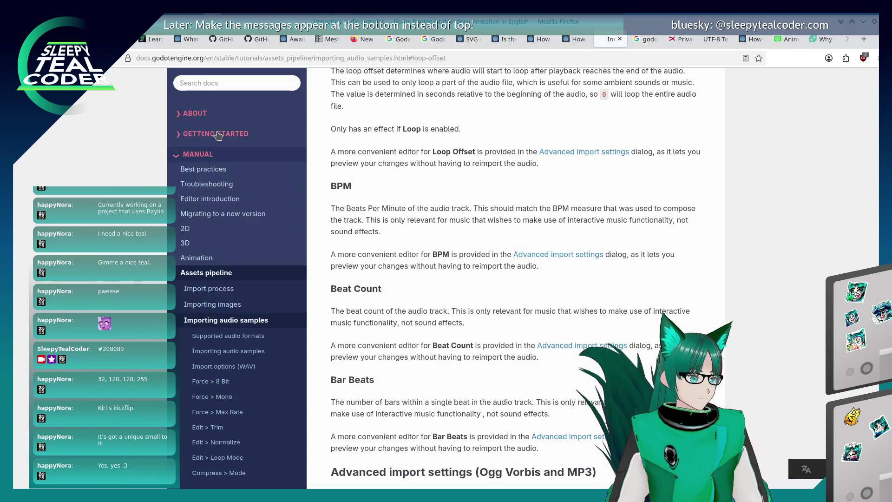
{"action": "left_click", "coordinate": [229, 84]}
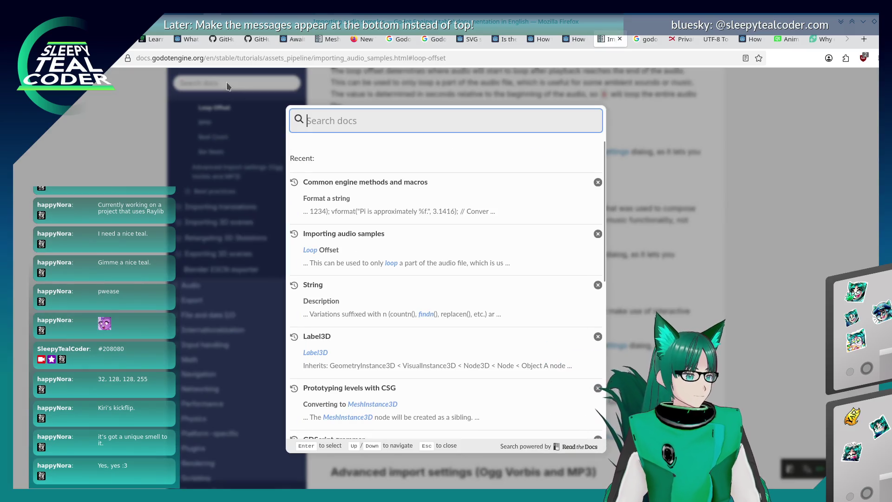
{"action": "type", "text": "Label3D"}
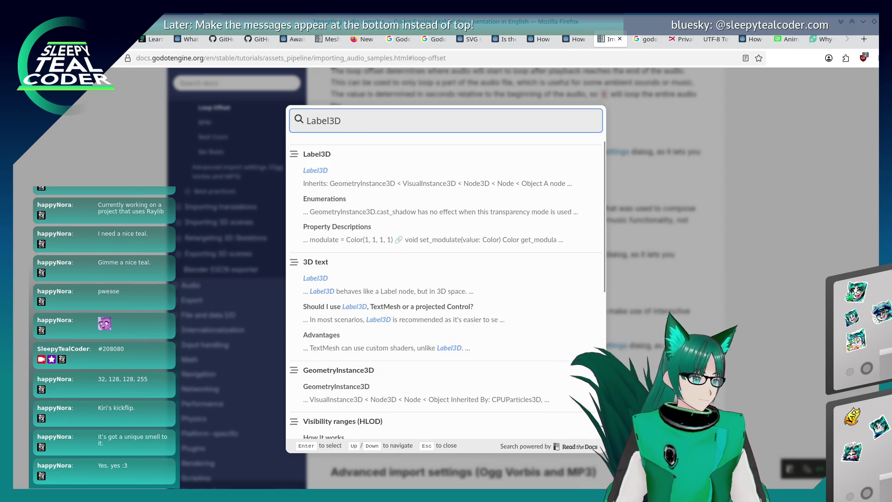
{"action": "left_click", "coordinate": [316, 171]}
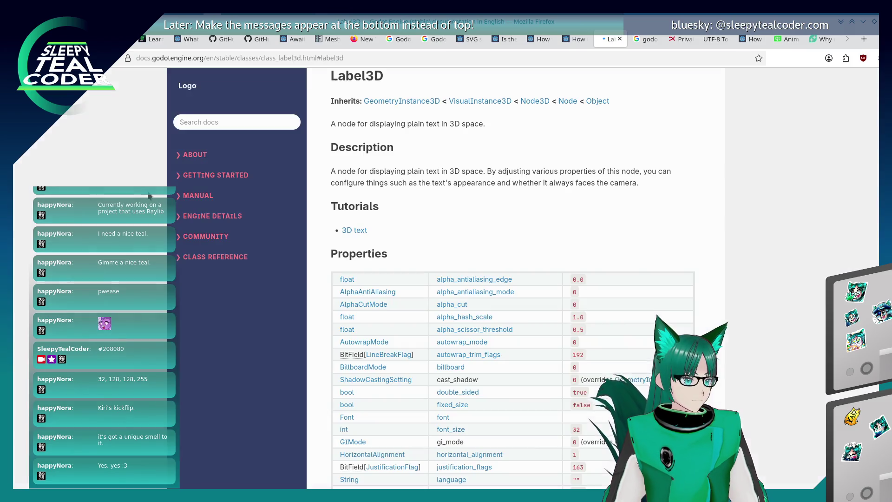
{"action": "scroll", "coordinate": [426, 249], "scroll_direction": "down", "scroll_amount": 3}
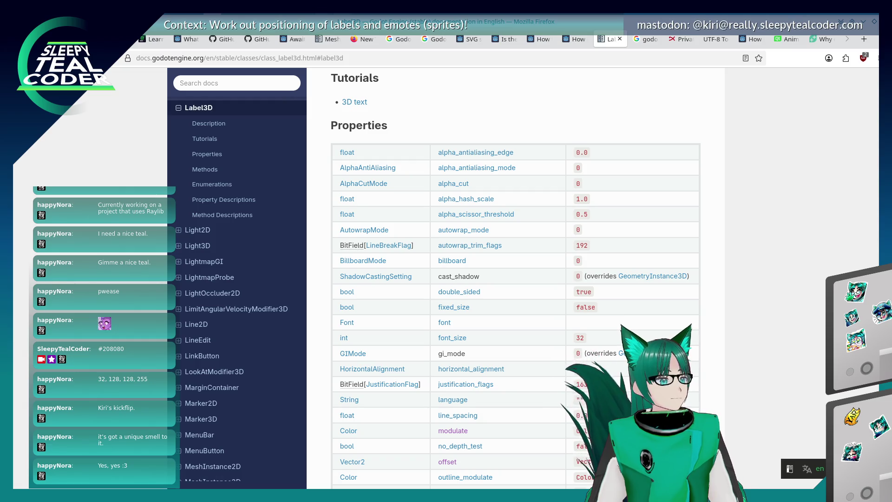
{"action": "scroll", "coordinate": [375, 263], "scroll_direction": "down", "scroll_amount": 10}
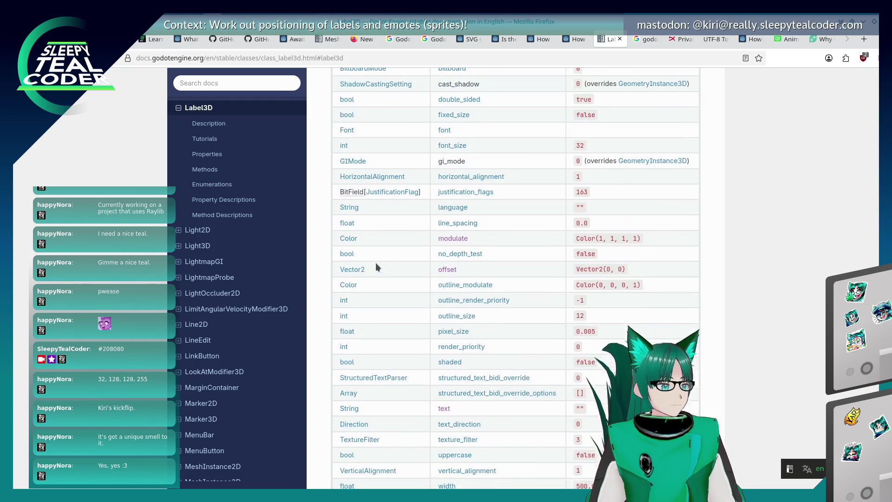
{"action": "scroll", "coordinate": [376, 259], "scroll_direction": "down", "scroll_amount": 3}
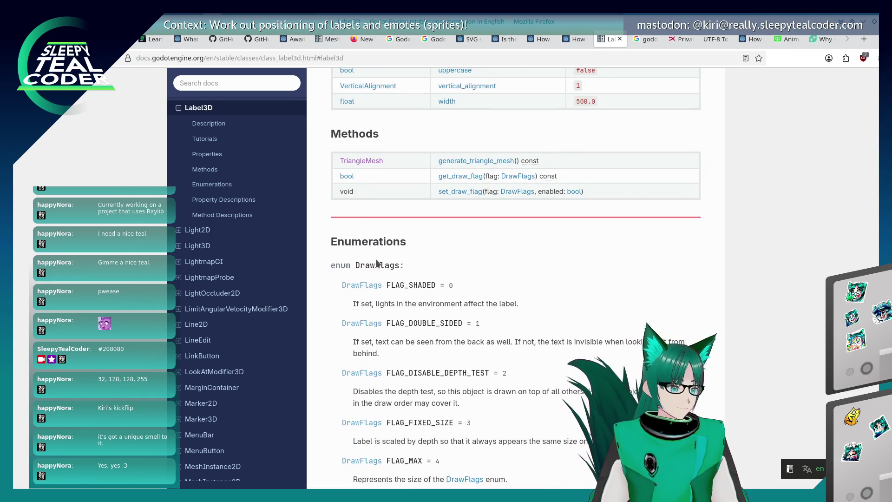
{"action": "scroll", "coordinate": [376, 263], "scroll_direction": "down", "scroll_amount": 9}
{"action": "scroll", "coordinate": [368, 265], "scroll_direction": "down", "scroll_amount": 12}
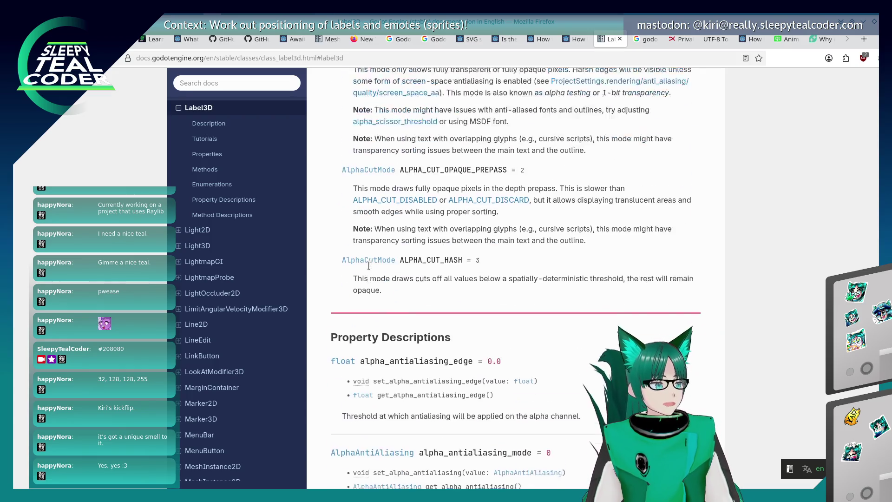
{"action": "scroll", "coordinate": [369, 268], "scroll_direction": "down", "scroll_amount": 11}
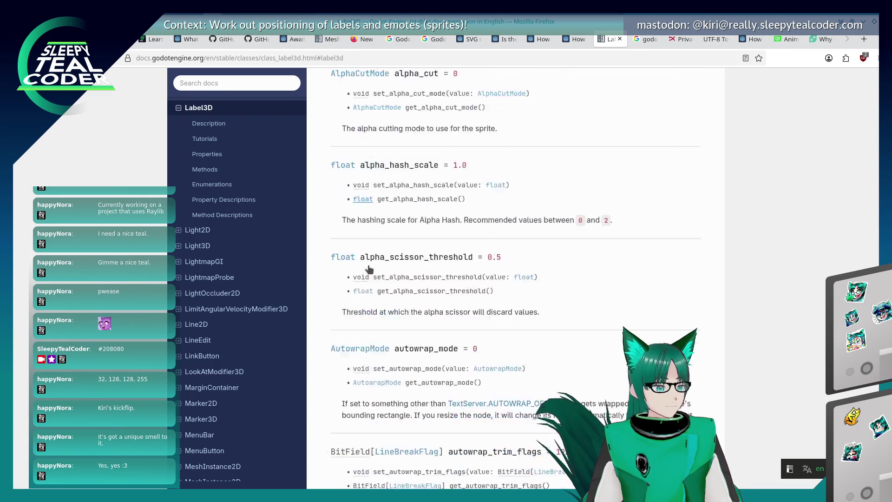
{"action": "scroll", "coordinate": [367, 267], "scroll_direction": "up", "scroll_amount": 20}
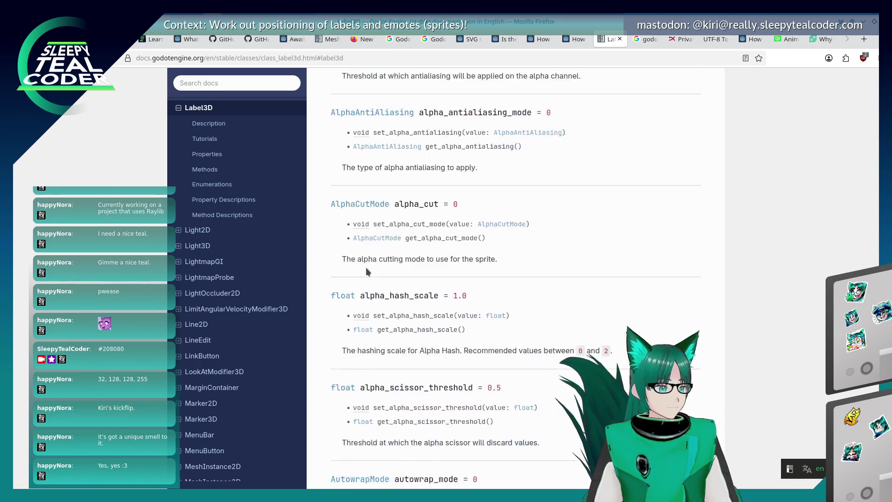
{"action": "scroll", "coordinate": [365, 270], "scroll_direction": "up", "scroll_amount": 20}
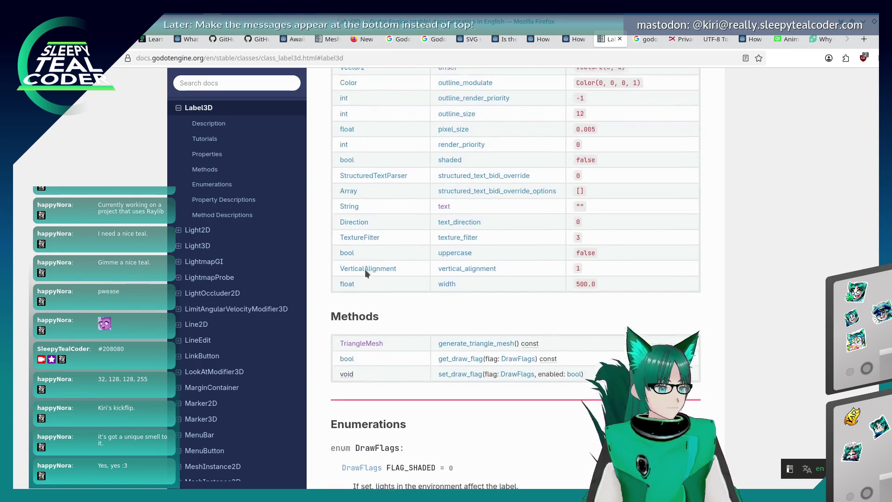
{"action": "scroll", "coordinate": [366, 270], "scroll_direction": "up", "scroll_amount": 1}
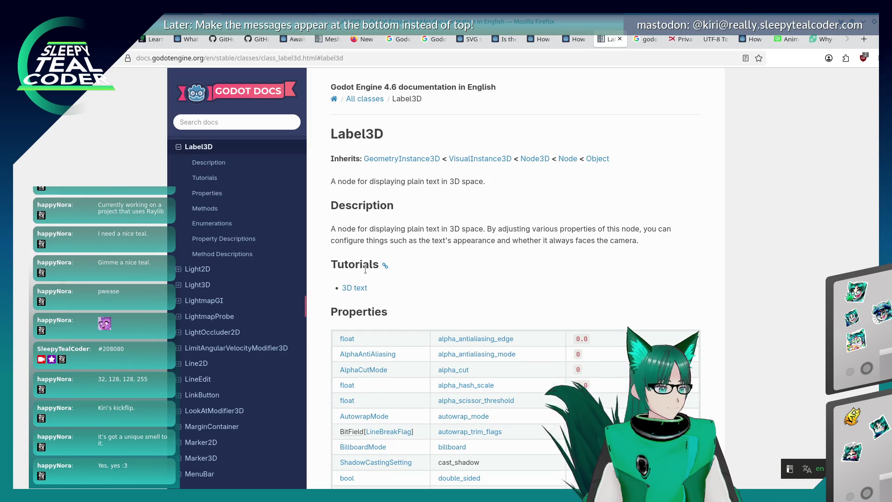
{"action": "scroll", "coordinate": [366, 273], "scroll_direction": "down", "scroll_amount": 20}
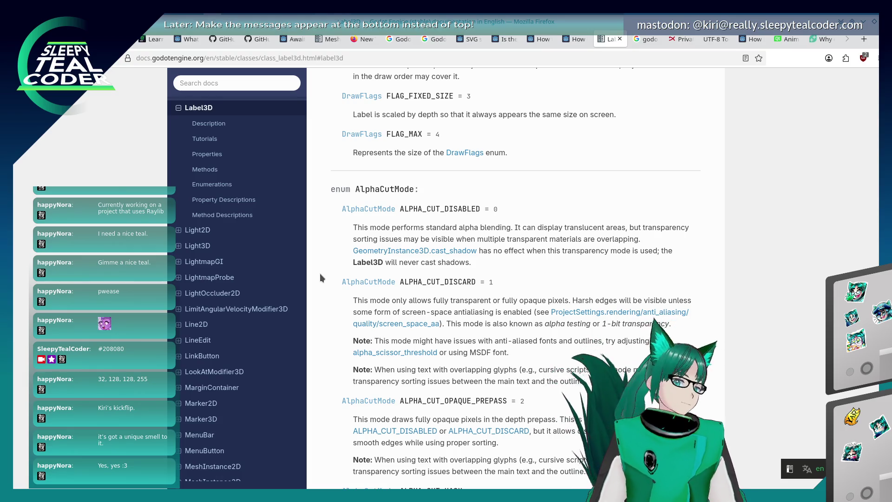
{"action": "scroll", "coordinate": [302, 265], "scroll_direction": "down", "scroll_amount": 5}
{"action": "scroll", "coordinate": [315, 251], "scroll_direction": "down", "scroll_amount": 15}
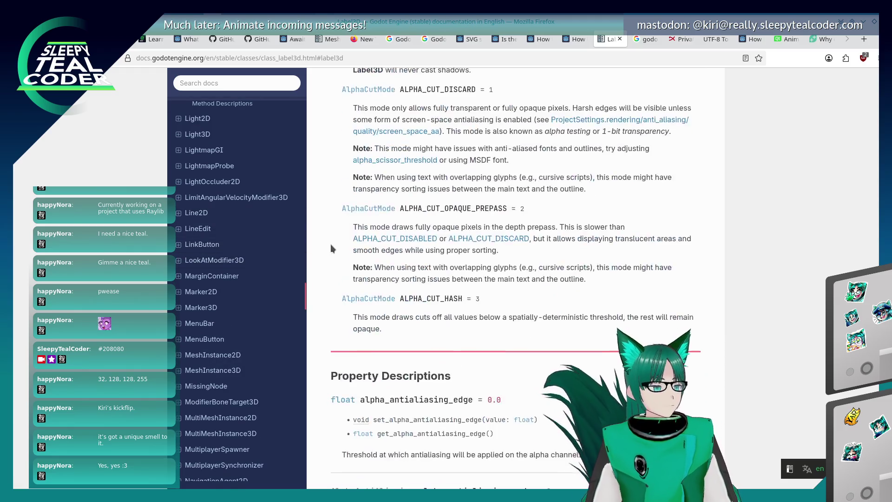
{"action": "scroll", "coordinate": [324, 255], "scroll_direction": "up", "scroll_amount": 20}
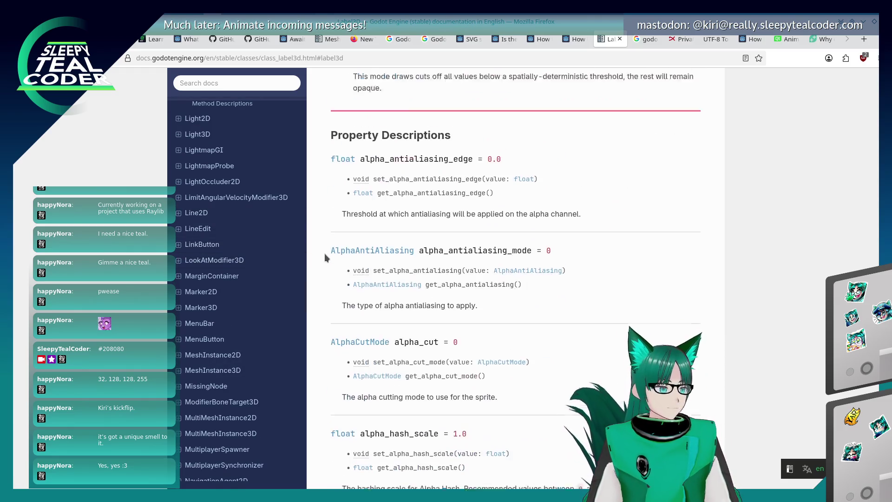
{"action": "scroll", "coordinate": [323, 259], "scroll_direction": "down", "scroll_amount": 6}
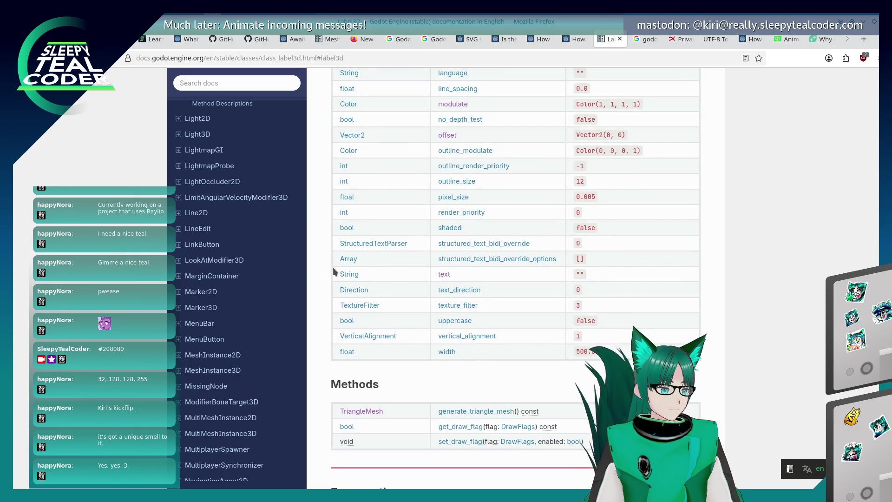
{"action": "scroll", "coordinate": [481, 359], "scroll_direction": "up", "scroll_amount": 6}
{"action": "scroll", "coordinate": [447, 363], "scroll_direction": "down", "scroll_amount": 1}
{"action": "scroll", "coordinate": [447, 365], "scroll_direction": "down", "scroll_amount": 8}
{"action": "scroll", "coordinate": [453, 297], "scroll_direction": "up", "scroll_amount": 3}
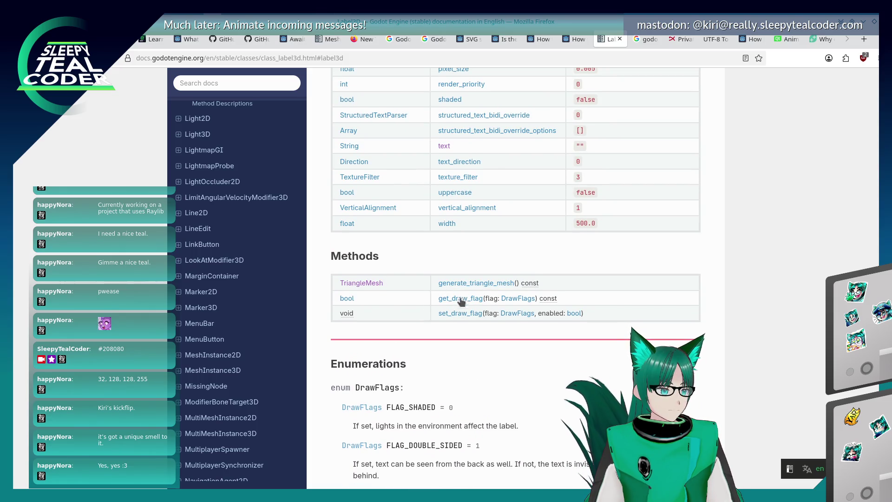
{"action": "scroll", "coordinate": [455, 293], "scroll_direction": "up", "scroll_amount": 2}
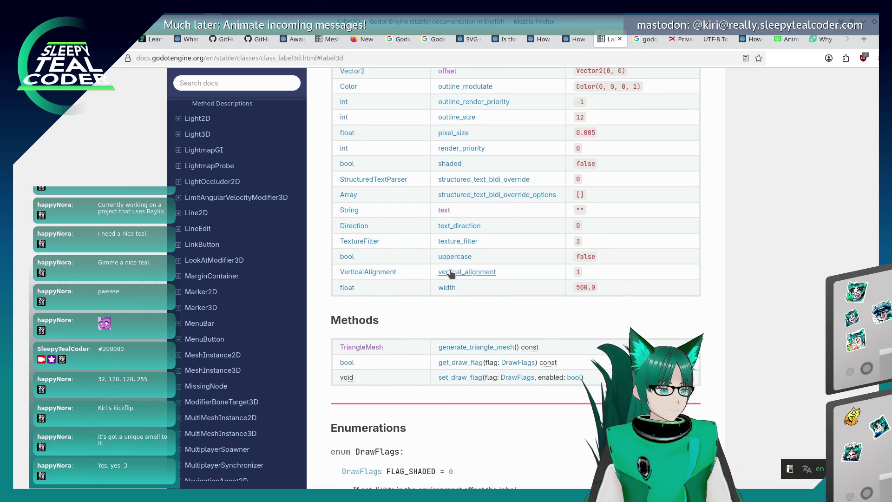
{"action": "scroll", "coordinate": [449, 274], "scroll_direction": "up", "scroll_amount": 2}
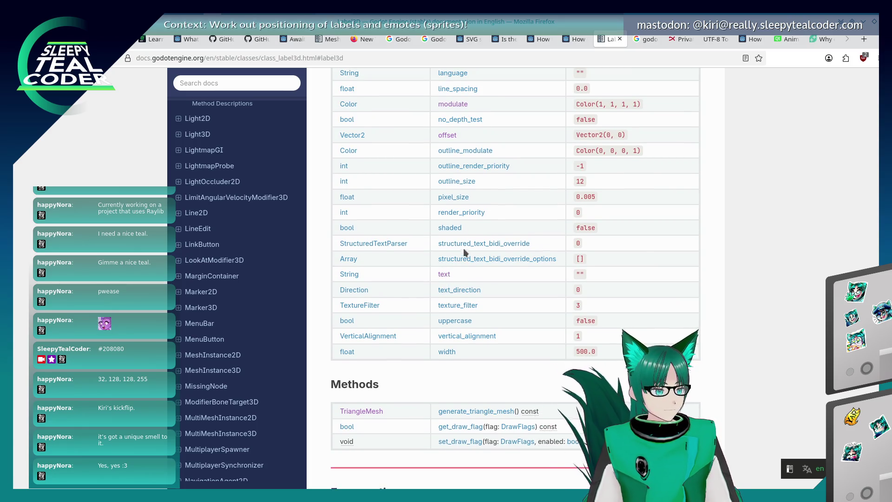
{"action": "left_click", "coordinate": [444, 243]}
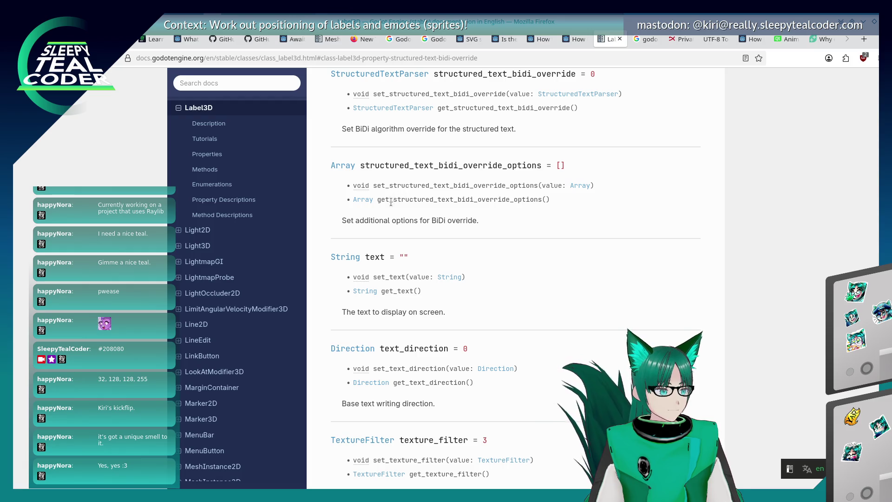
Scroll the Label3D page back to its properties table and jump to the line_spacing description.
{"action": "scroll", "coordinate": [391, 203], "scroll_direction": "up", "scroll_amount": 3}
{"action": "scroll", "coordinate": [387, 208], "scroll_direction": "up", "scroll_amount": 2}
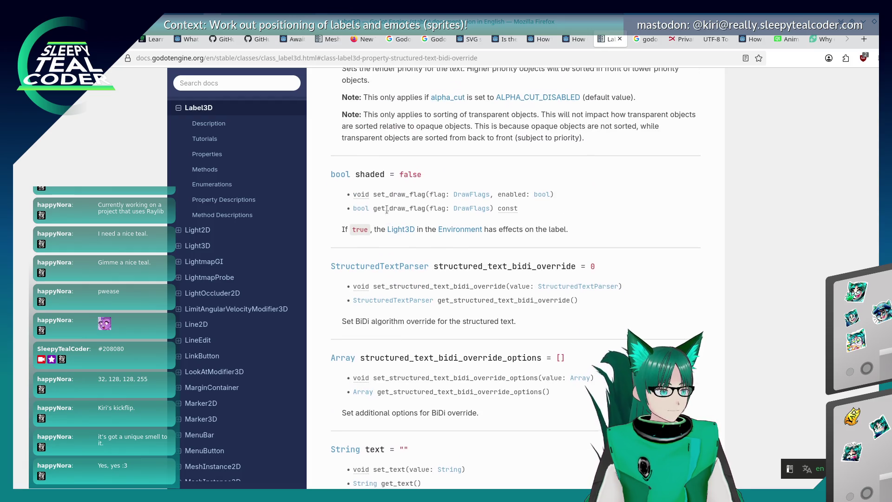
{"action": "scroll", "coordinate": [386, 210], "scroll_direction": "up", "scroll_amount": 4}
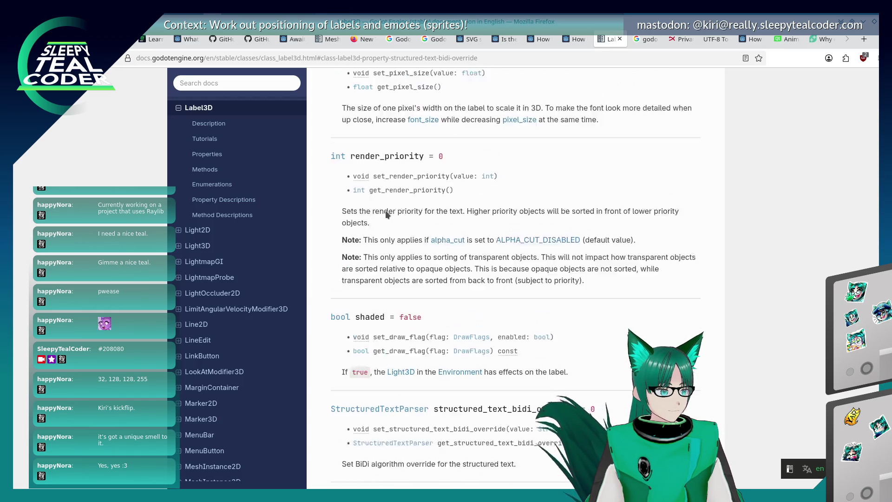
{"action": "scroll", "coordinate": [385, 210], "scroll_direction": "up", "scroll_amount": 5}
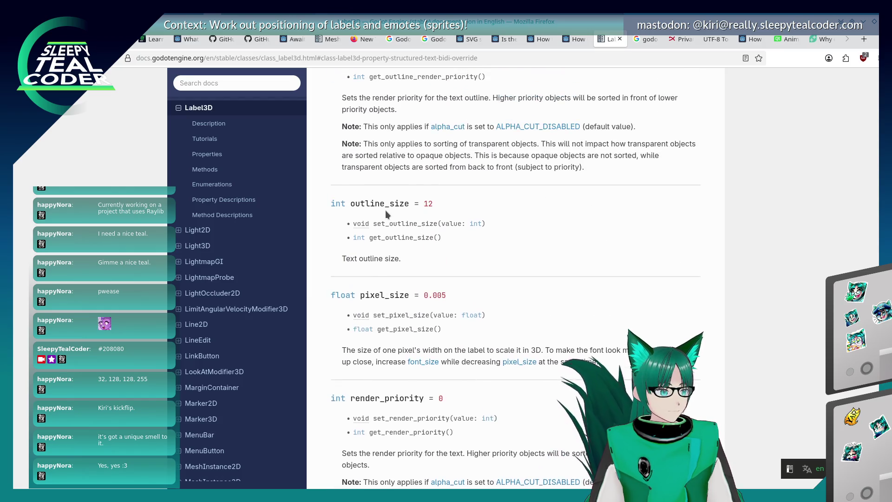
{"action": "scroll", "coordinate": [386, 213], "scroll_direction": "up", "scroll_amount": 7}
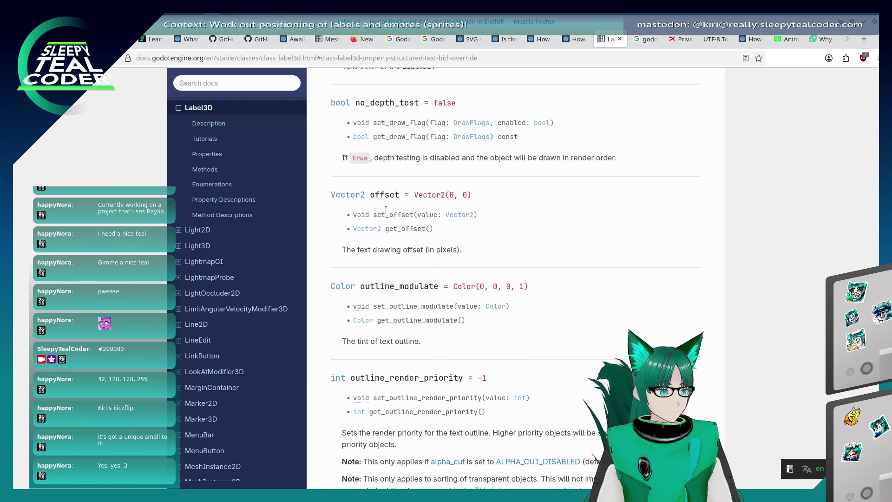
{"action": "scroll", "coordinate": [386, 214], "scroll_direction": "up", "scroll_amount": 4}
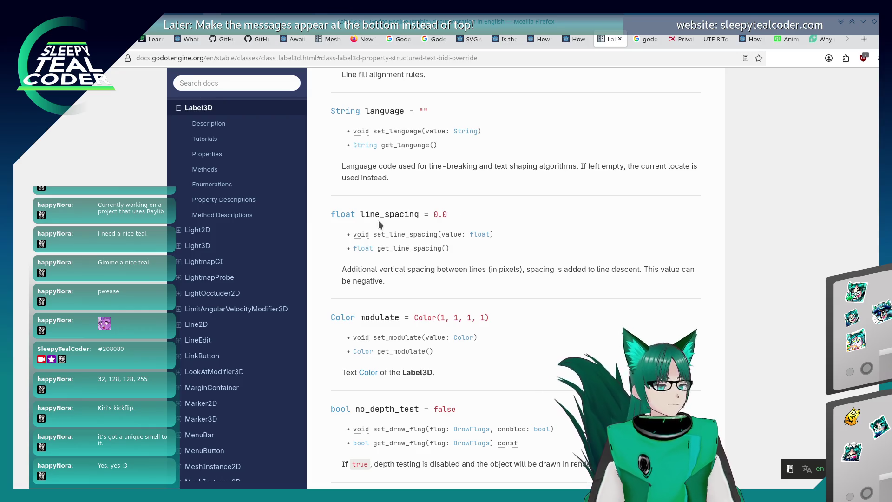
{"action": "scroll", "coordinate": [380, 223], "scroll_direction": "up", "scroll_amount": 4}
{"action": "scroll", "coordinate": [380, 224], "scroll_direction": "up", "scroll_amount": 14}
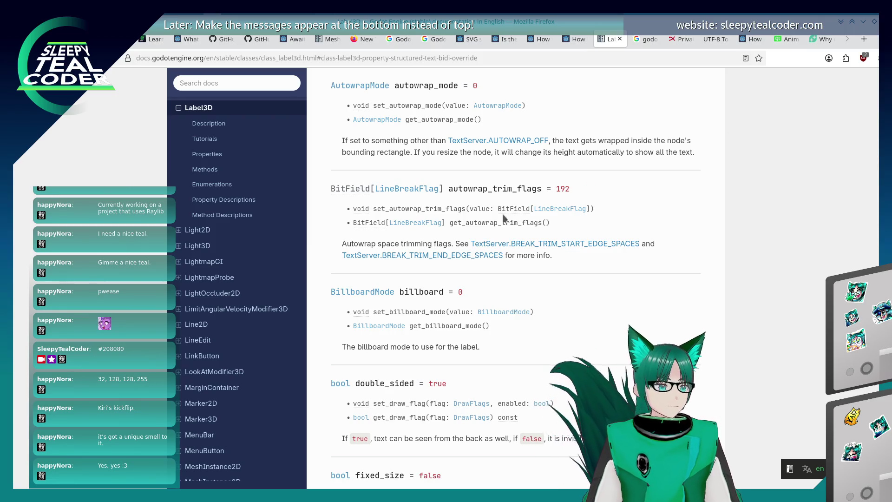
{"action": "scroll", "coordinate": [516, 278], "scroll_direction": "up", "scroll_amount": 4}
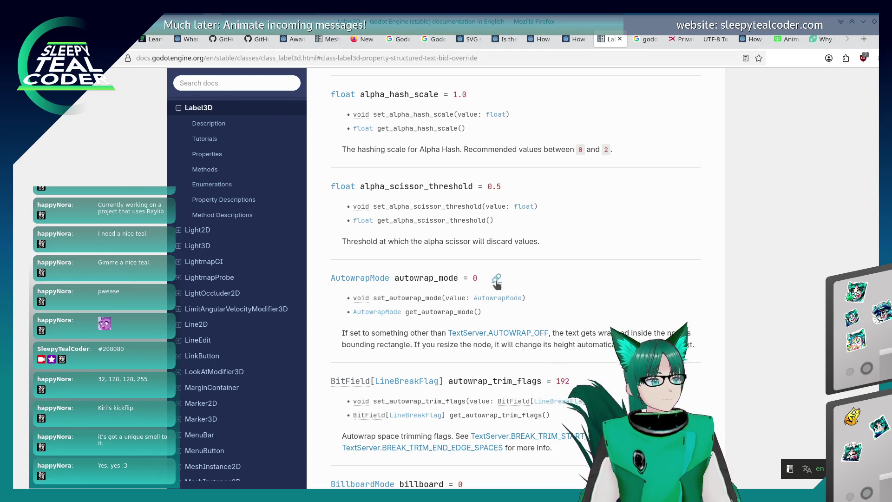
{"action": "scroll", "coordinate": [495, 289], "scroll_direction": "up", "scroll_amount": 10}
{"action": "scroll", "coordinate": [496, 293], "scroll_direction": "up", "scroll_amount": 12}
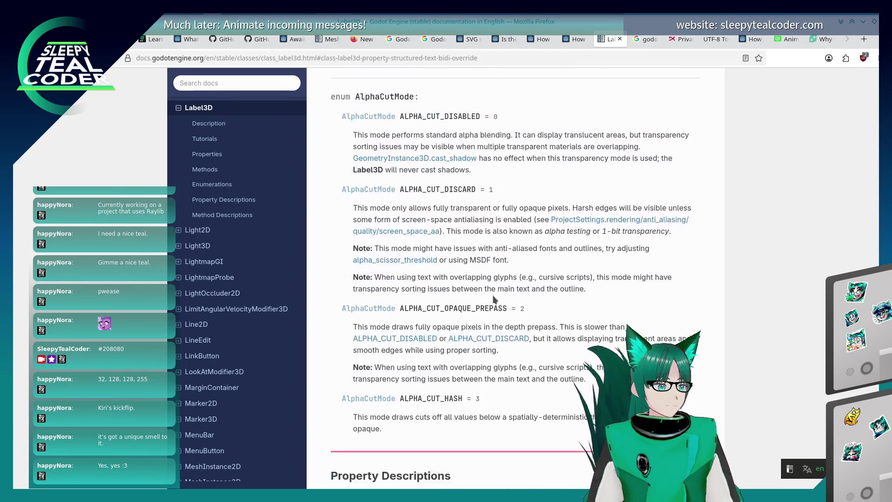
{"action": "scroll", "coordinate": [495, 299], "scroll_direction": "up", "scroll_amount": 15}
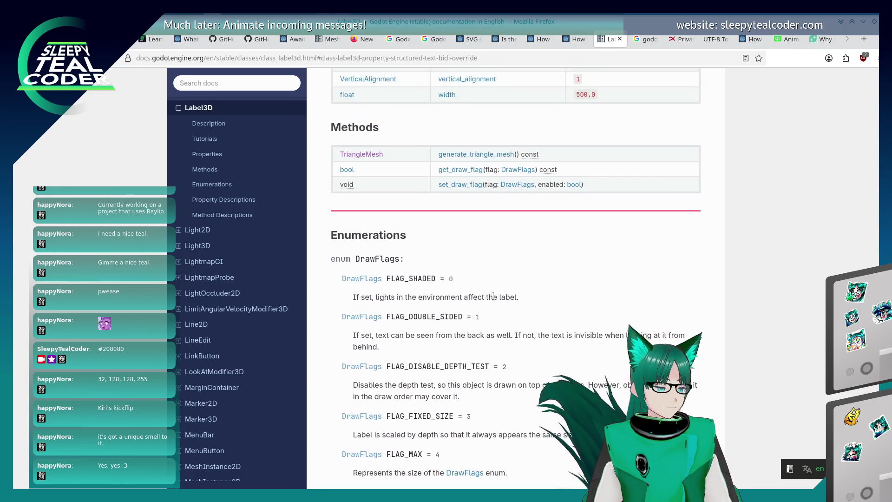
{"action": "scroll", "coordinate": [493, 300], "scroll_direction": "up", "scroll_amount": 3}
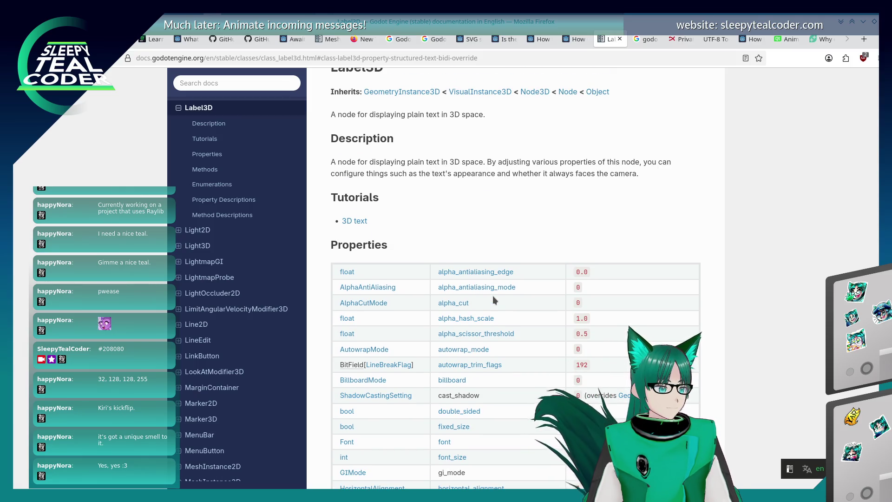
{"action": "scroll", "coordinate": [492, 300], "scroll_direction": "down", "scroll_amount": 1}
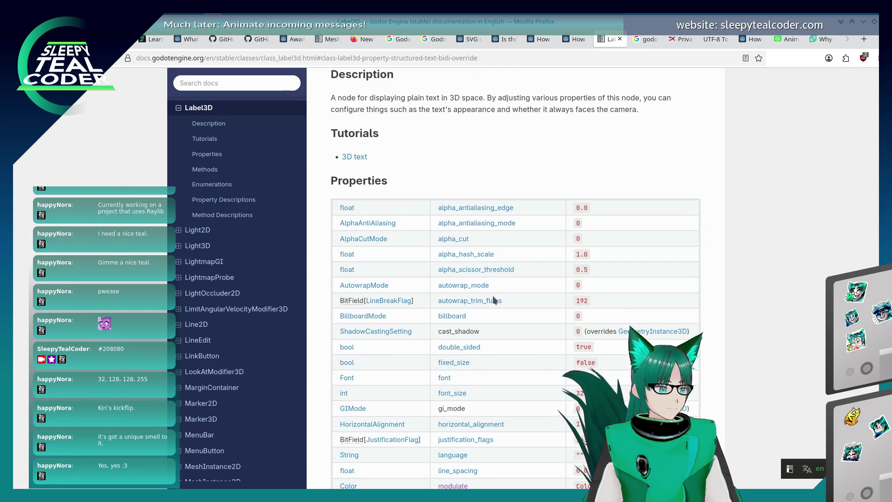
{"action": "scroll", "coordinate": [494, 300], "scroll_direction": "down", "scroll_amount": 1}
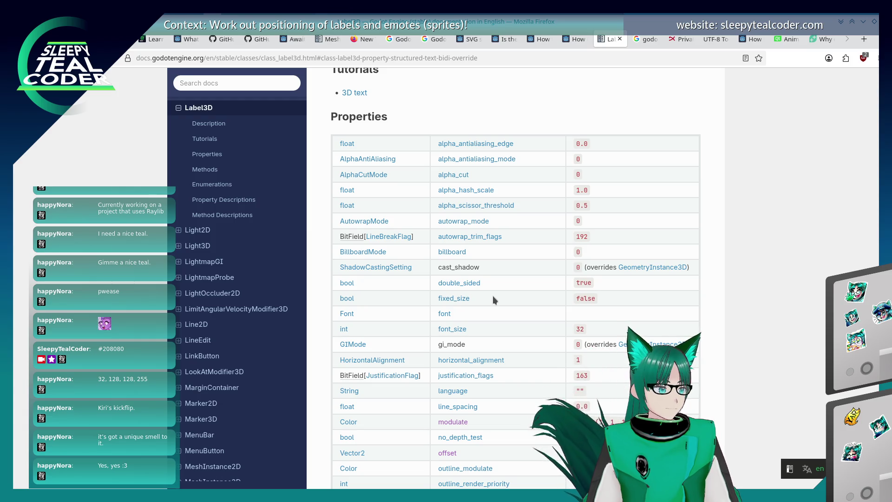
{"action": "scroll", "coordinate": [494, 300], "scroll_direction": "down", "scroll_amount": 3}
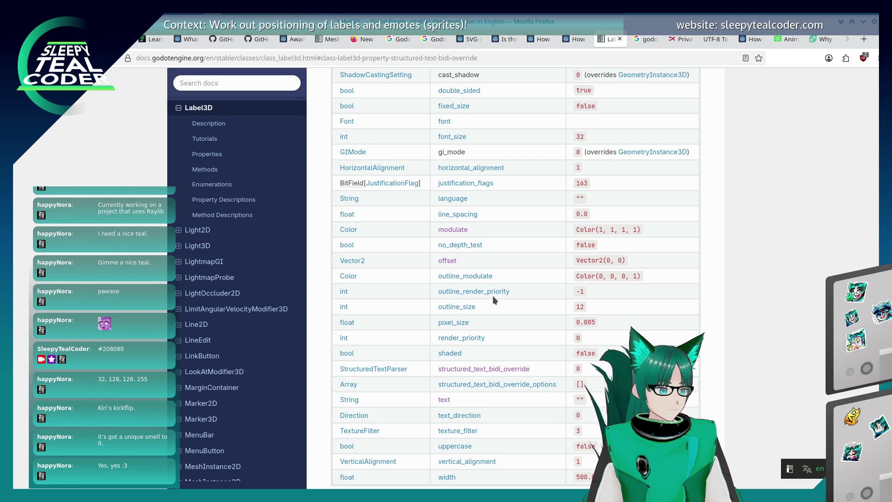
{"action": "scroll", "coordinate": [493, 300], "scroll_direction": "down", "scroll_amount": 1}
{"action": "scroll", "coordinate": [493, 299], "scroll_direction": "down", "scroll_amount": 1}
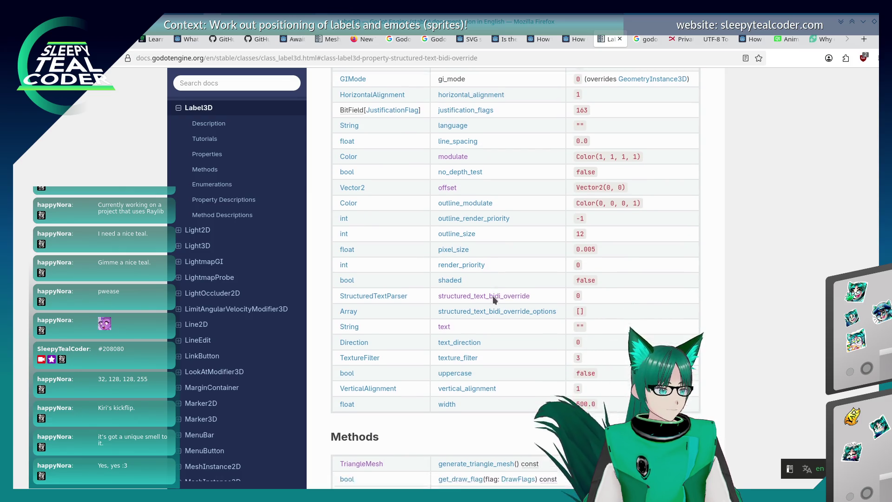
{"action": "scroll", "coordinate": [493, 297], "scroll_direction": "down", "scroll_amount": 2}
{"action": "scroll", "coordinate": [494, 295], "scroll_direction": "down", "scroll_amount": 3}
{"action": "scroll", "coordinate": [493, 297], "scroll_direction": "down", "scroll_amount": 4}
{"action": "scroll", "coordinate": [494, 297], "scroll_direction": "up", "scroll_amount": 11}
{"action": "scroll", "coordinate": [493, 296], "scroll_direction": "up", "scroll_amount": 2}
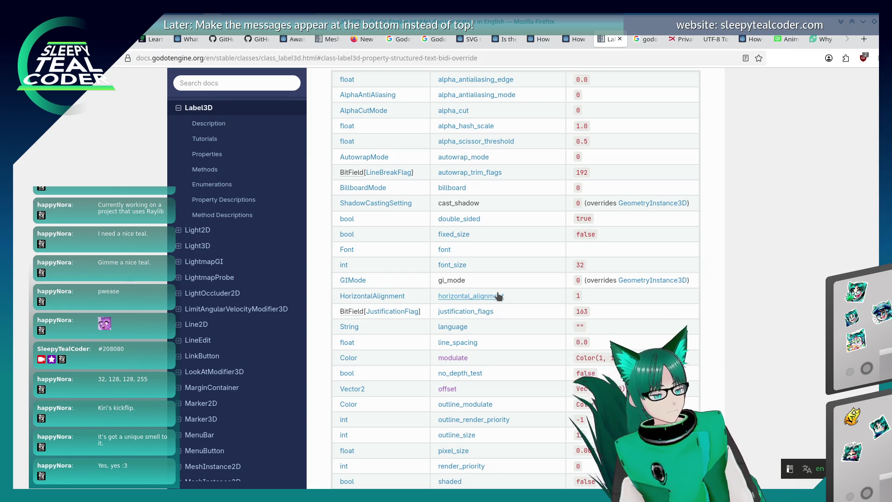
{"action": "scroll", "coordinate": [498, 296], "scroll_direction": "down", "scroll_amount": 3}
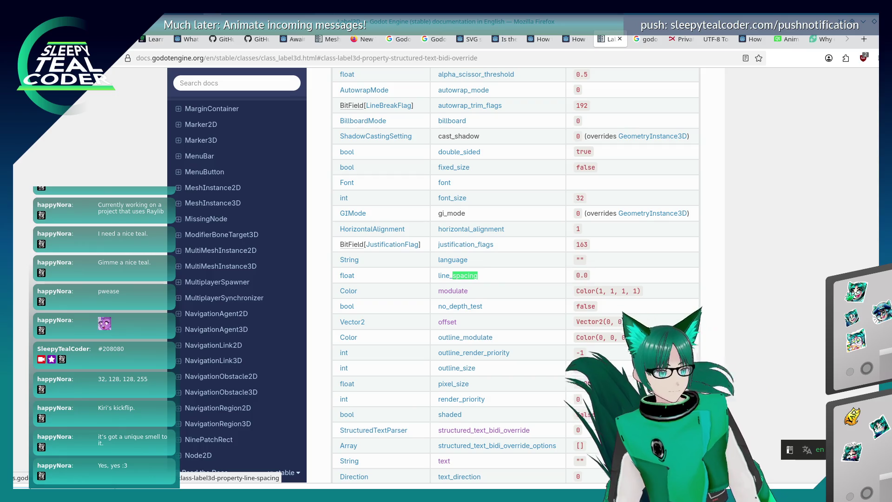
{"action": "left_click", "coordinate": [458, 275]}
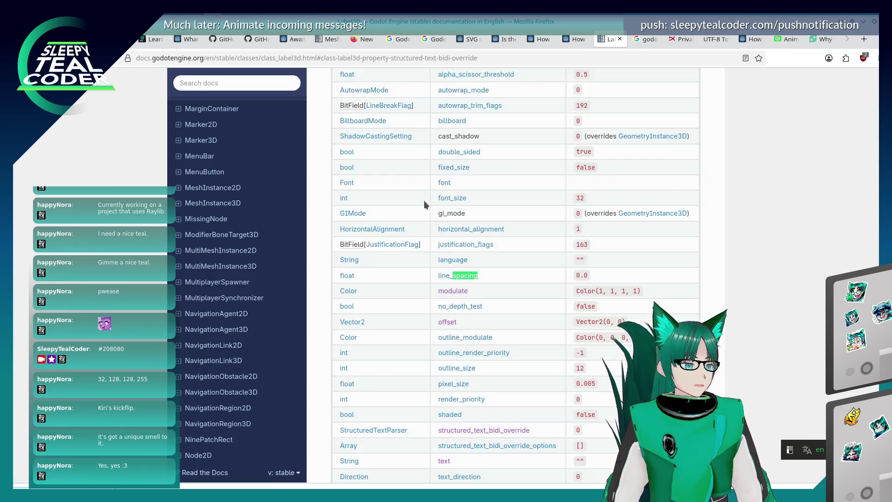
Search the class list for 'split', open the VSplitContainer page, then go back.
{"action": "key", "text": "shift+F3"}
{"action": "key", "text": "BackSpace"}
{"action": "key", "text": "BackSpace"}
{"action": "key", "text": "BackSpace"}
{"action": "type", "text": "i"}
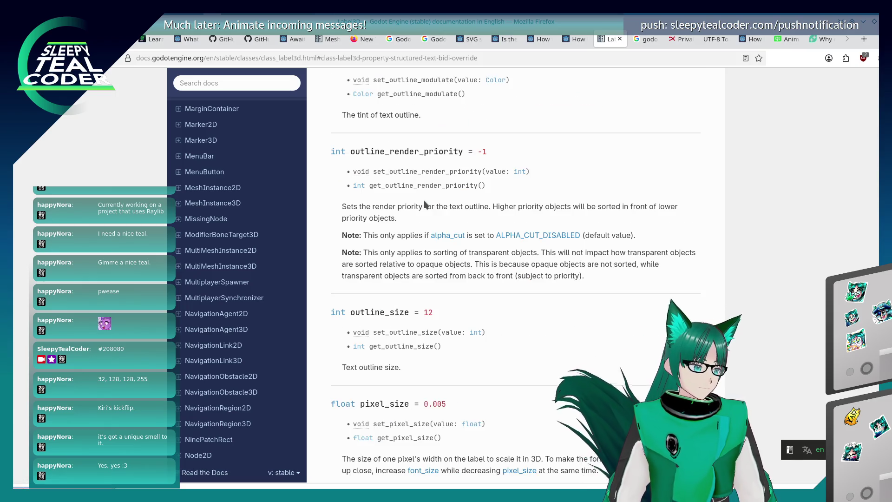
{"action": "type", "text": "plit"}
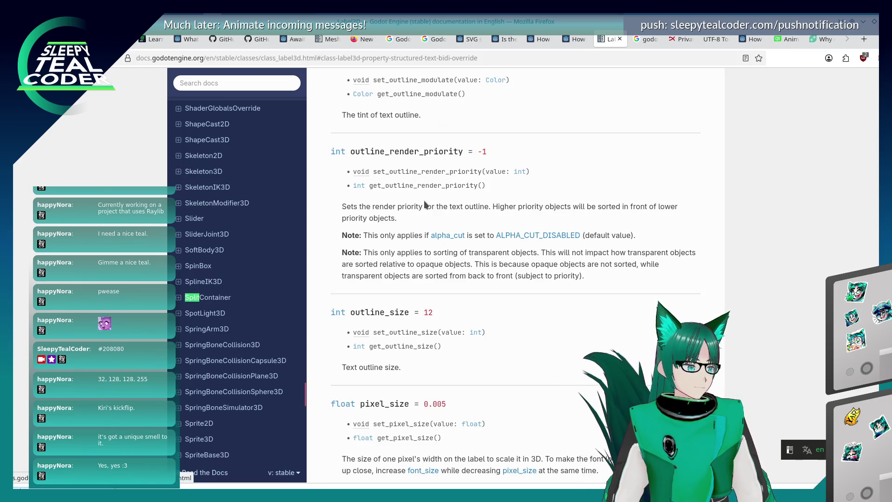
{"action": "key", "text": "F3"}
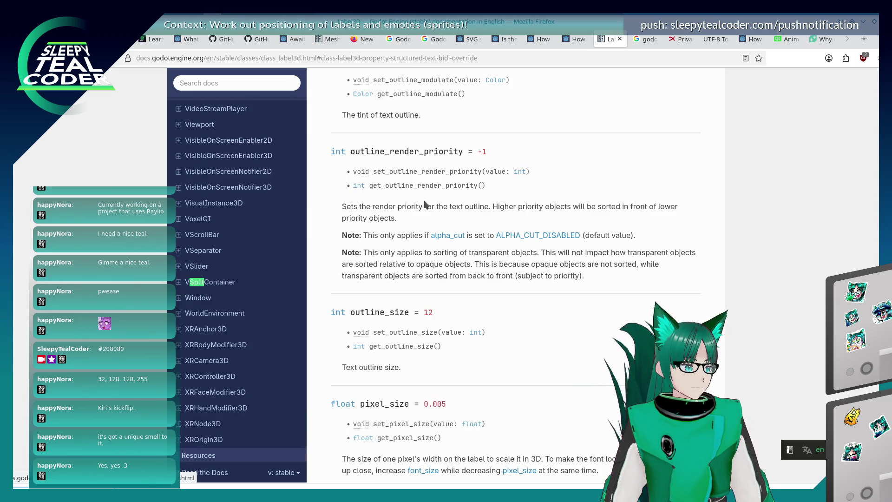
{"action": "key", "text": "F3"}
{"action": "key", "text": "F3"}
{"action": "key", "text": "F3"}
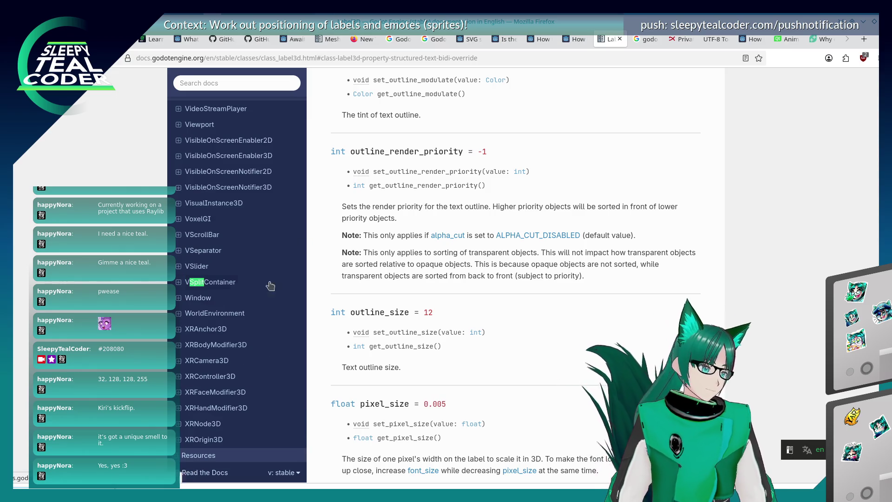
{"action": "left_click", "coordinate": [218, 282]}
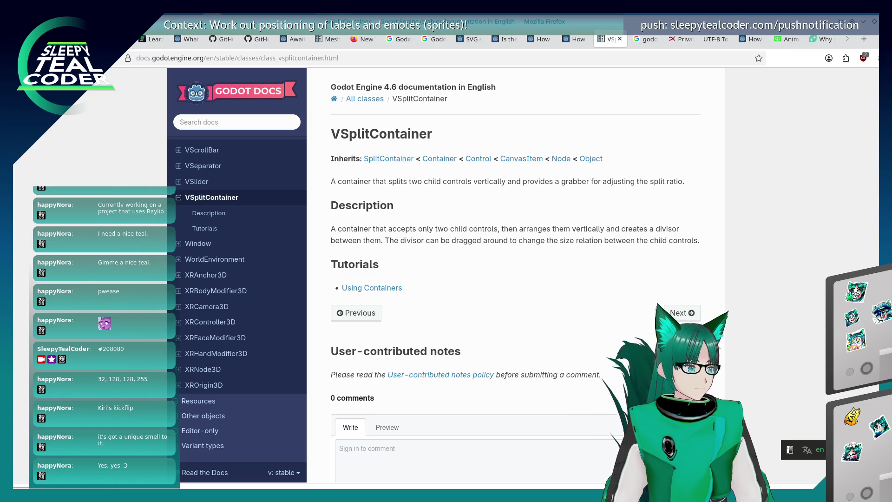
{"action": "key", "text": "alt+Left"}
Scroll the Label3D page to the billboard property and open the BillboardMode enum docs.
{"action": "scroll", "coordinate": [492, 255], "scroll_direction": "up", "scroll_amount": 10}
{"action": "scroll", "coordinate": [491, 322], "scroll_direction": "up", "scroll_amount": 15}
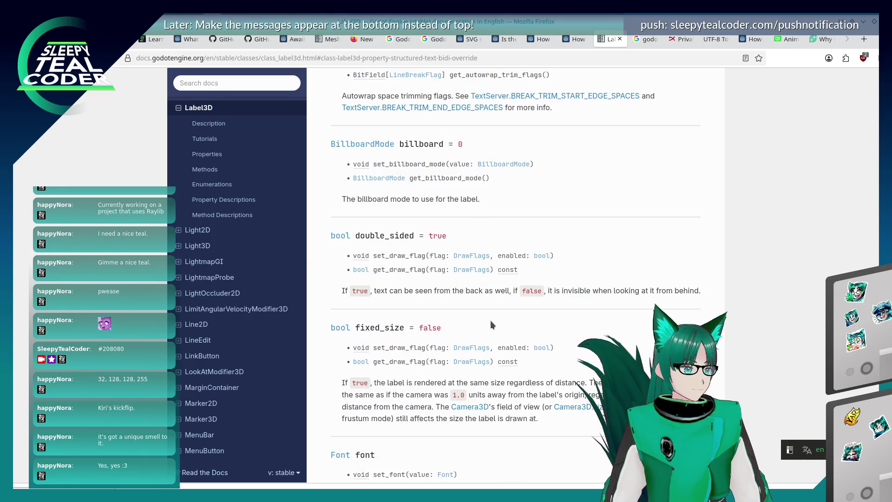
{"action": "scroll", "coordinate": [490, 324], "scroll_direction": "down", "scroll_amount": 3}
{"action": "scroll", "coordinate": [491, 324], "scroll_direction": "up", "scroll_amount": 6}
{"action": "scroll", "coordinate": [491, 324], "scroll_direction": "down", "scroll_amount": 6}
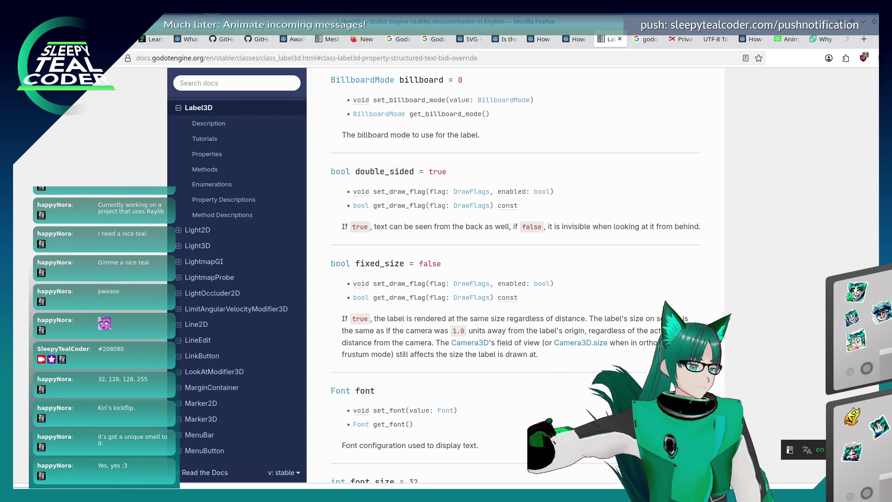
{"action": "left_click", "coordinate": [504, 101]}
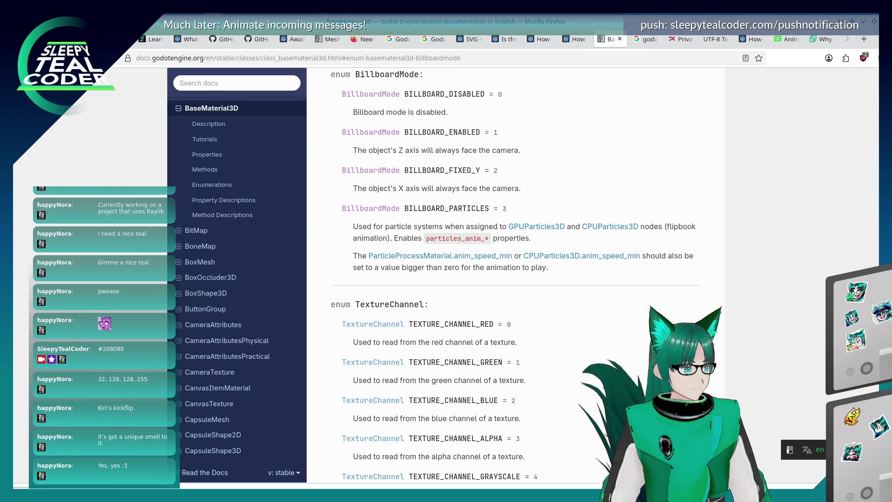
Return to the Label3D page and scroll up through its property descriptions.
{"action": "key", "text": "alt+Left"}
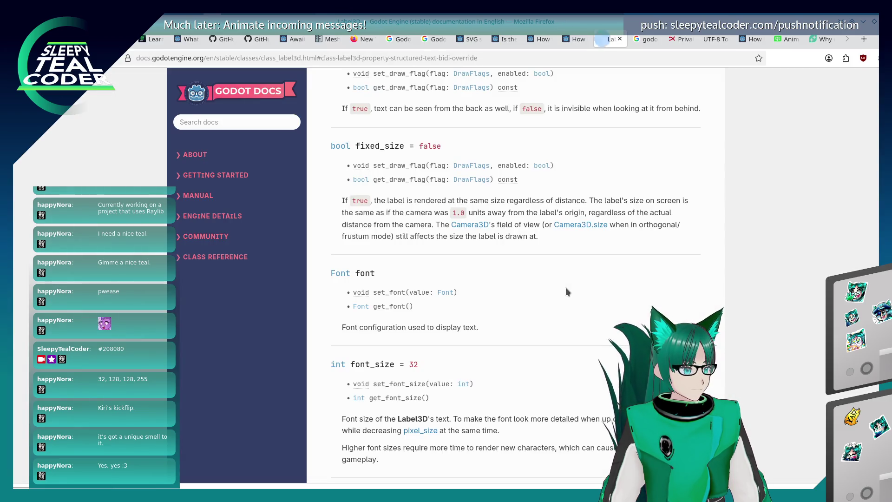
{"action": "scroll", "coordinate": [566, 291], "scroll_direction": "up", "scroll_amount": 8}
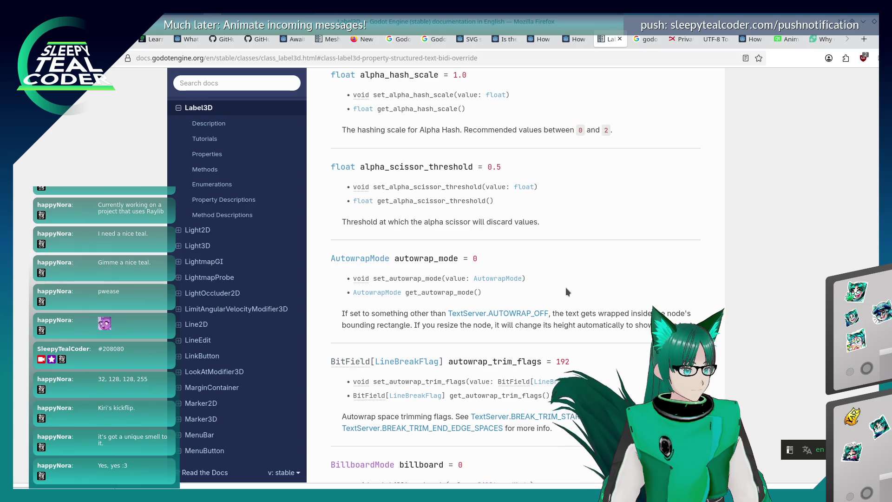
{"action": "scroll", "coordinate": [566, 292], "scroll_direction": "up", "scroll_amount": 4}
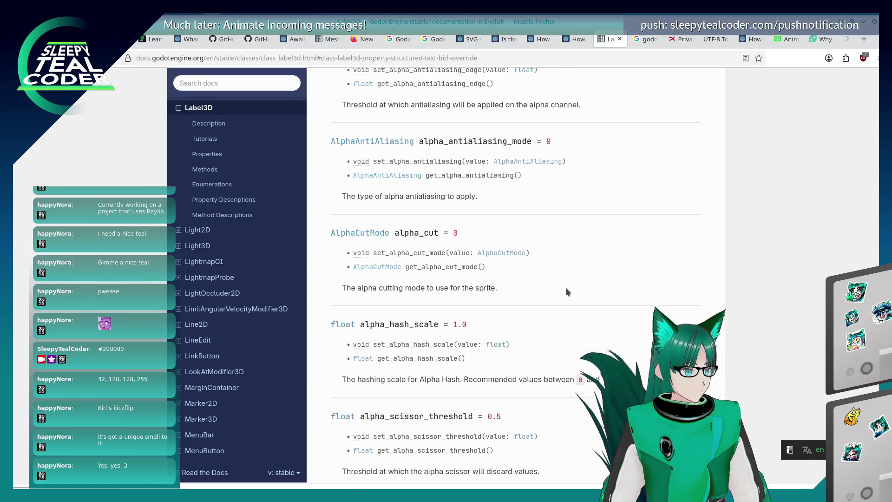
{"action": "scroll", "coordinate": [564, 287], "scroll_direction": "up", "scroll_amount": 7}
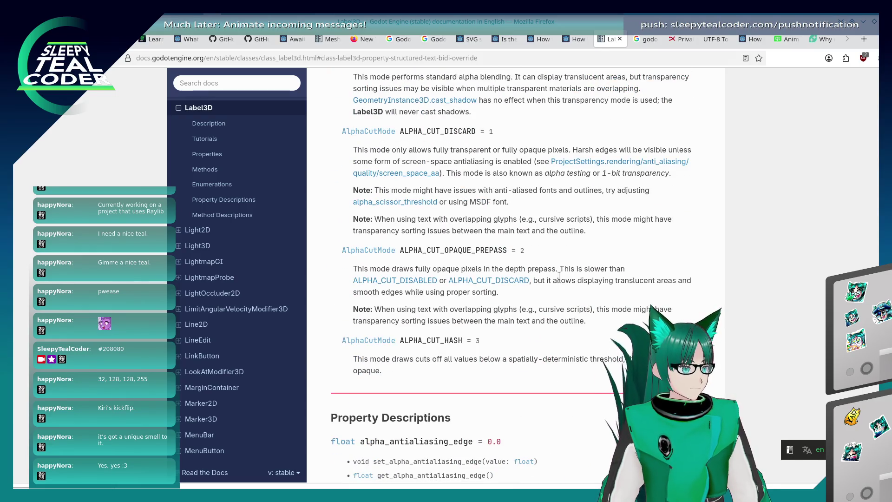
{"action": "scroll", "coordinate": [560, 279], "scroll_direction": "up", "scroll_amount": 5}
{"action": "scroll", "coordinate": [558, 275], "scroll_direction": "up", "scroll_amount": 9}
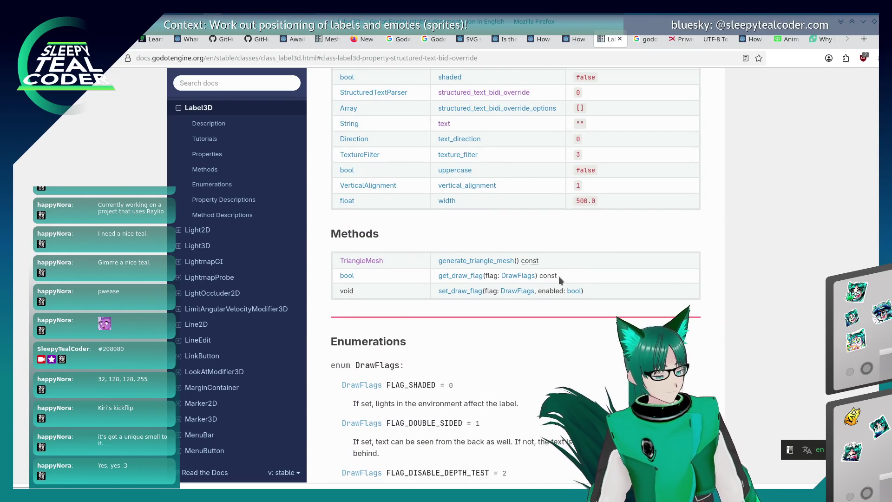
{"action": "scroll", "coordinate": [559, 278], "scroll_direction": "up", "scroll_amount": 3}
{"action": "scroll", "coordinate": [558, 283], "scroll_direction": "up", "scroll_amount": 12}
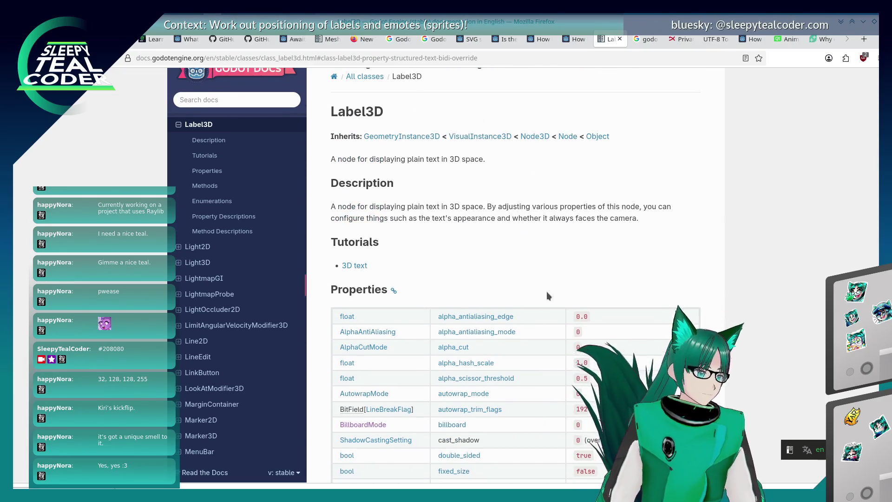
Scroll down to generate_triangle_mesh's description and follow its TriangleMesh link.
{"action": "scroll", "coordinate": [534, 301], "scroll_direction": "down", "scroll_amount": 20}
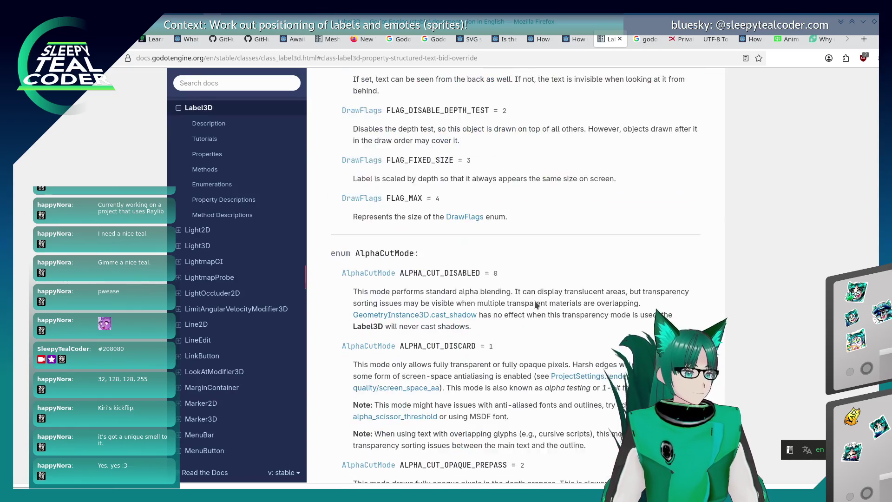
{"action": "scroll", "coordinate": [534, 300], "scroll_direction": "down", "scroll_amount": 20}
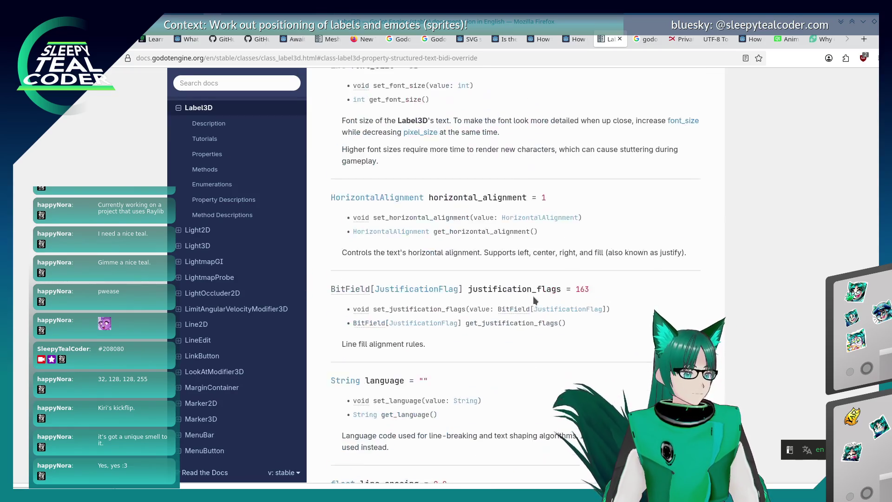
{"action": "scroll", "coordinate": [533, 296], "scroll_direction": "down", "scroll_amount": 20}
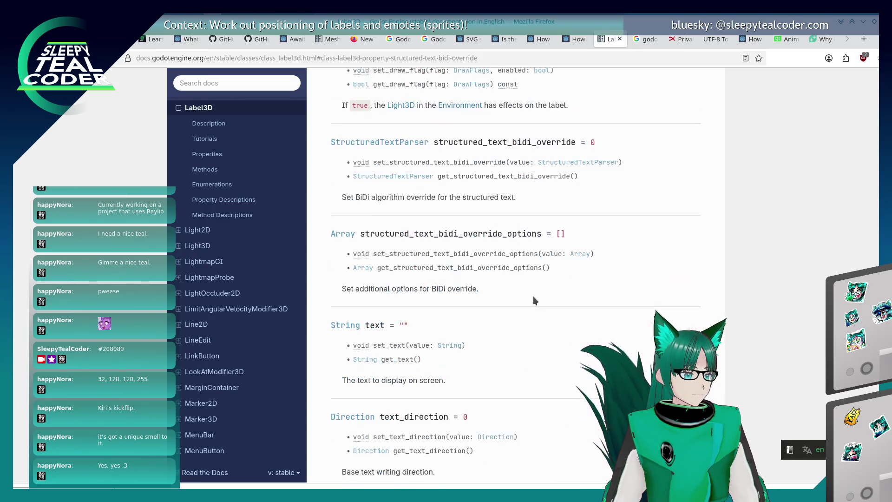
{"action": "scroll", "coordinate": [533, 296], "scroll_direction": "down", "scroll_amount": 5}
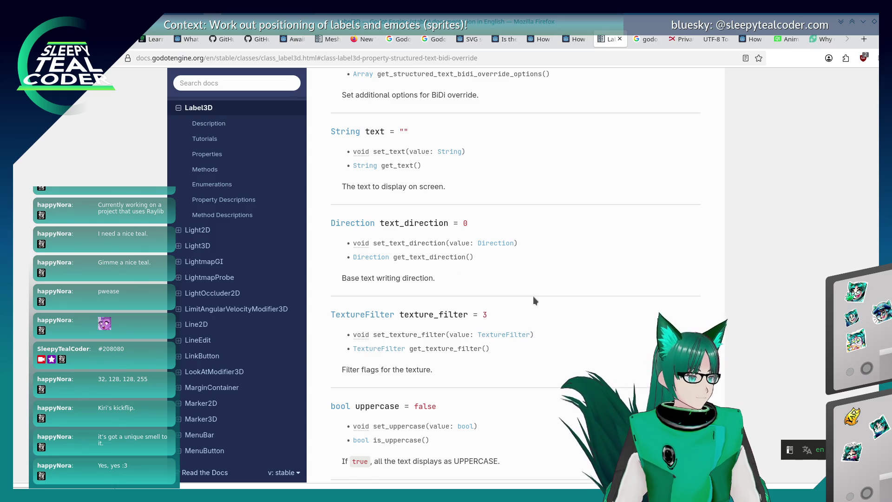
{"action": "scroll", "coordinate": [533, 297], "scroll_direction": "down", "scroll_amount": 5}
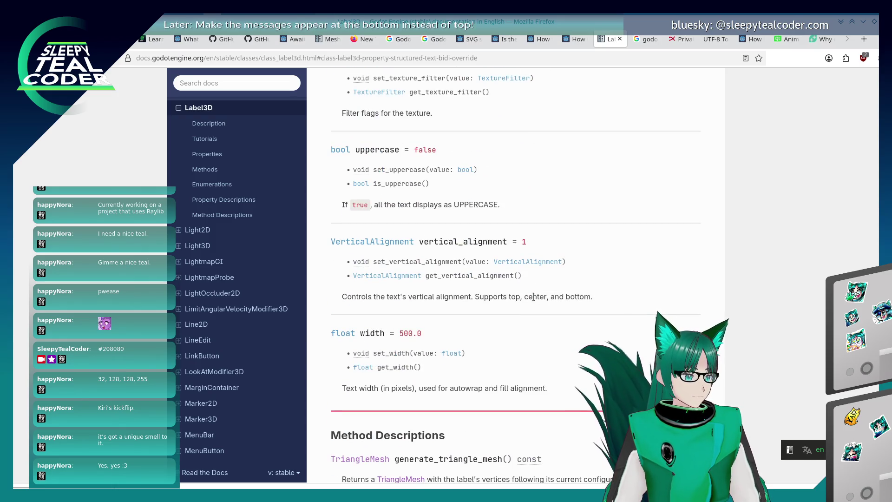
{"action": "scroll", "coordinate": [534, 296], "scroll_direction": "down", "scroll_amount": 3}
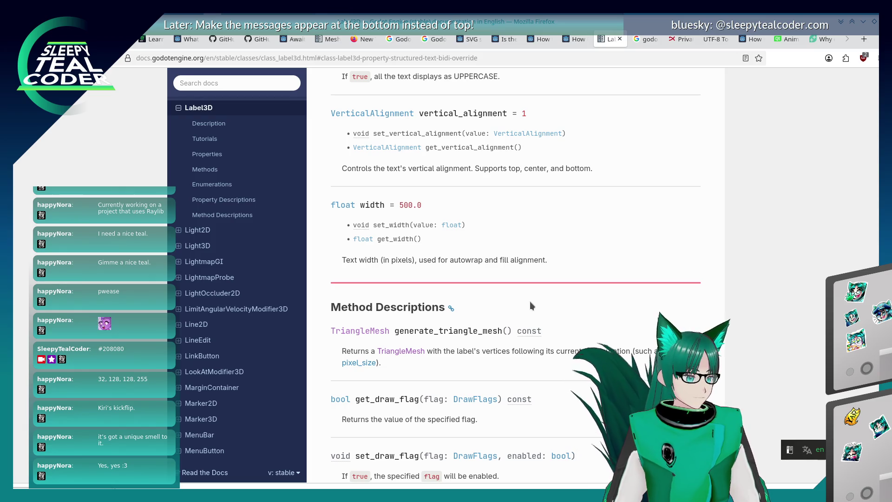
{"action": "left_click", "coordinate": [365, 331]}
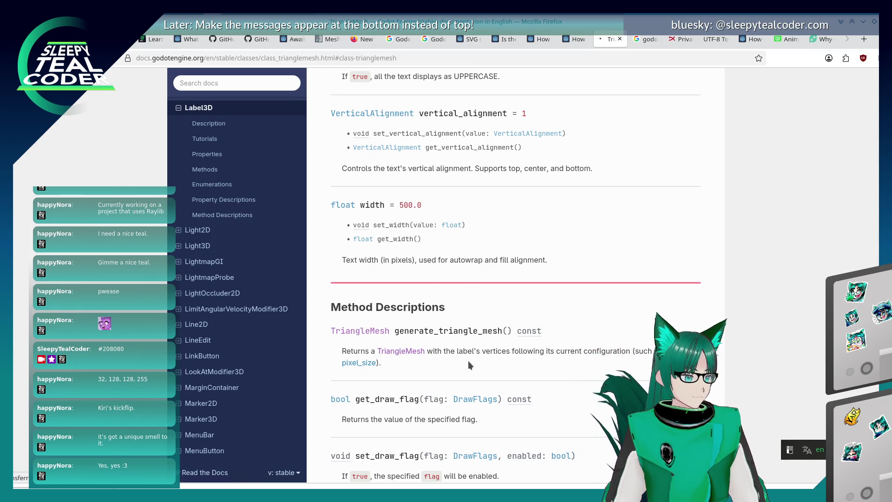
Skim the TriangleMesh class page, then return to Label3D's method descriptions.
{"action": "scroll", "coordinate": [459, 353], "scroll_direction": "down", "scroll_amount": 7}
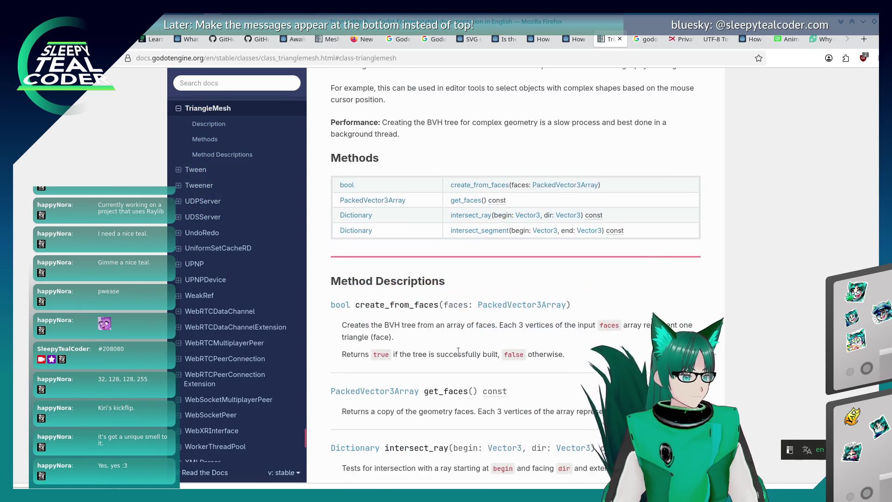
{"action": "scroll", "coordinate": [458, 355], "scroll_direction": "down", "scroll_amount": 3}
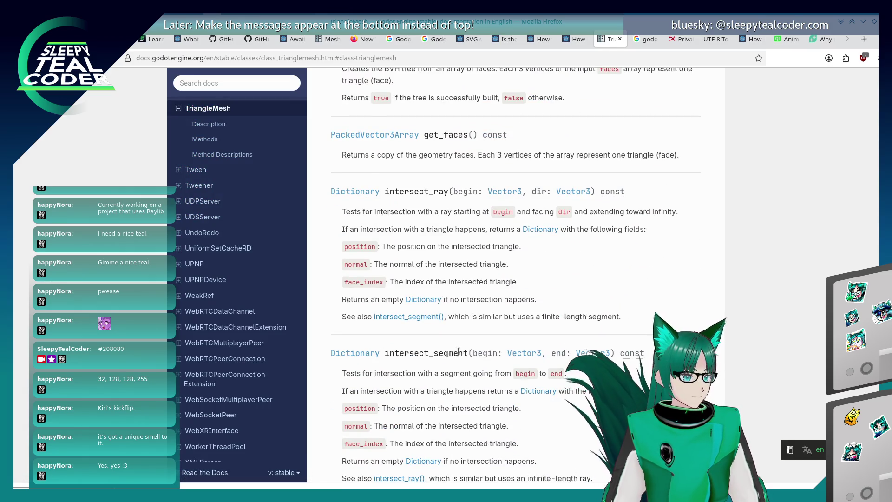
{"action": "scroll", "coordinate": [458, 351], "scroll_direction": "down", "scroll_amount": 7}
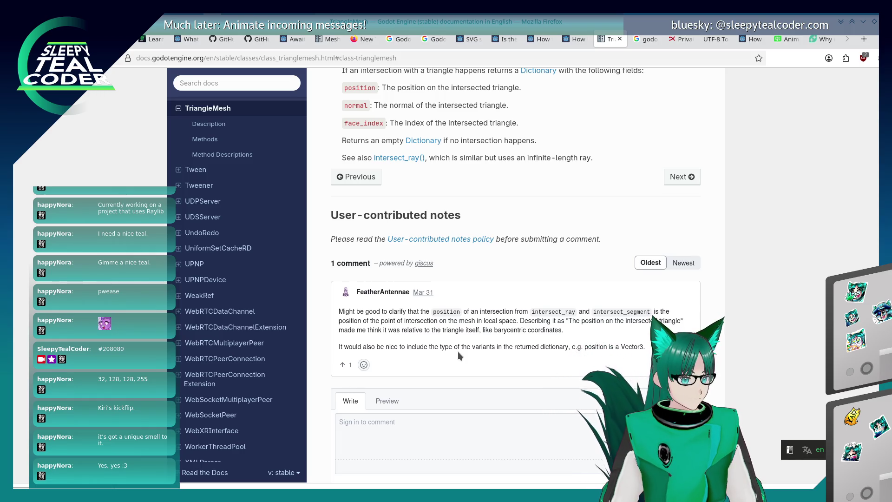
{"action": "scroll", "coordinate": [458, 351], "scroll_direction": "up", "scroll_amount": 3}
{"action": "scroll", "coordinate": [457, 353], "scroll_direction": "up", "scroll_amount": 2}
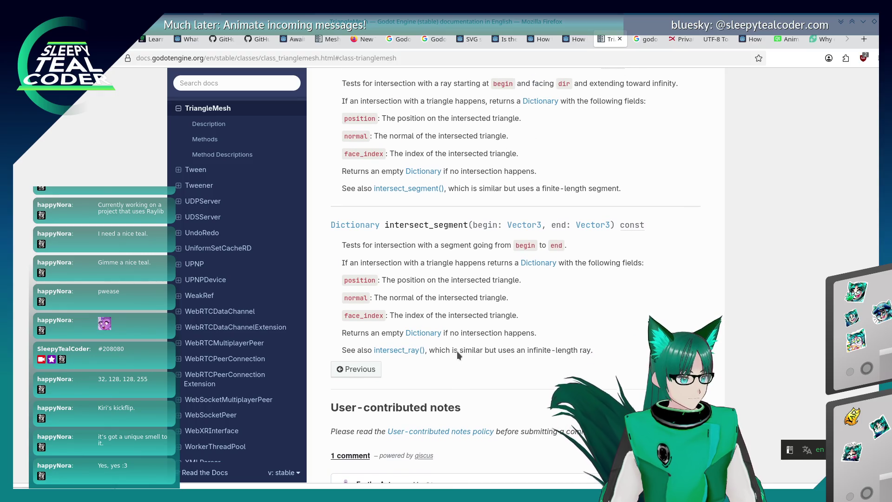
{"action": "scroll", "coordinate": [457, 352], "scroll_direction": "up", "scroll_amount": 4}
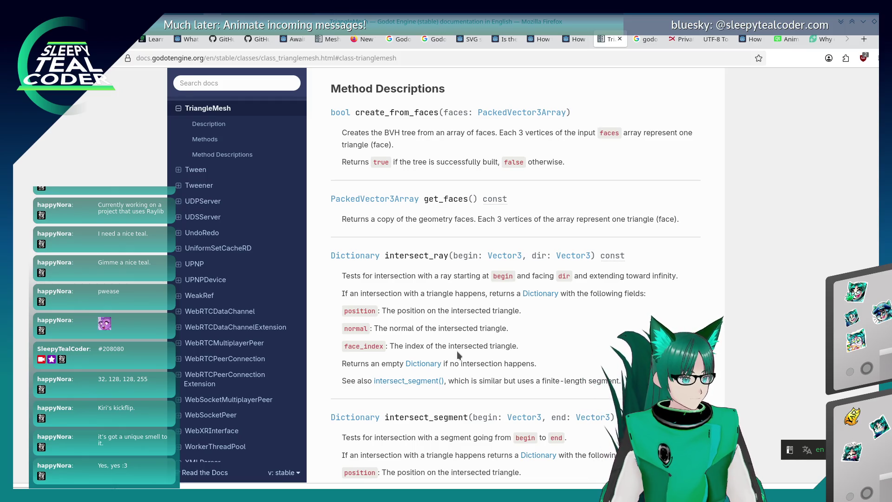
{"action": "scroll", "coordinate": [457, 352], "scroll_direction": "up", "scroll_amount": 8}
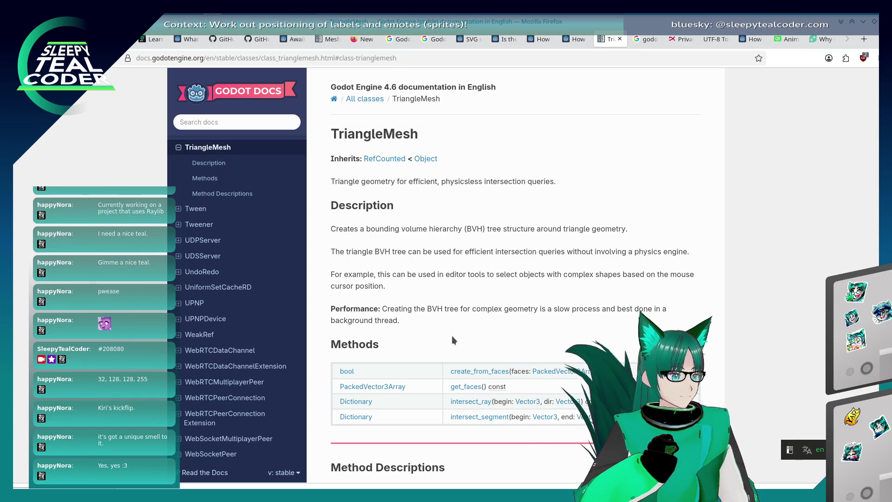
{"action": "key", "text": "alt+Left"}
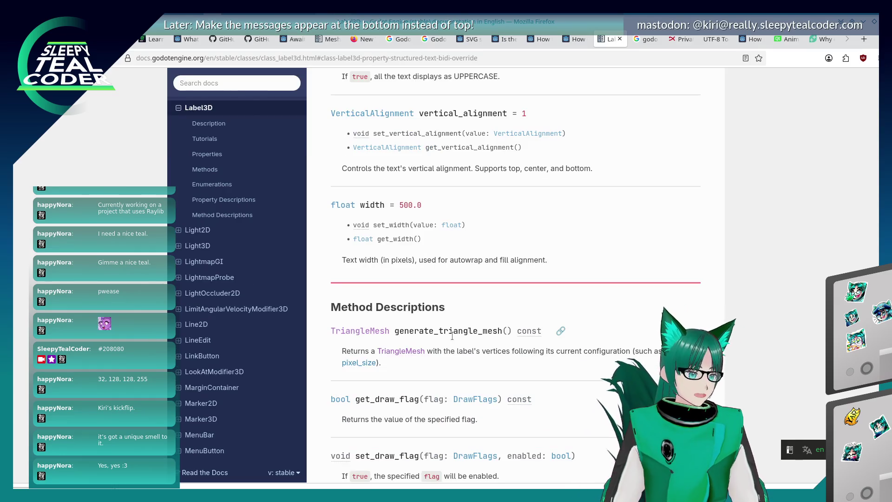
Select the generate_triangle_mesh method name on the Label3D page and switch to the editor.
{"action": "mouse_move", "coordinate": [394, 331]}
{"action": "left_mouse_down"}
{"action": "mouse_move", "coordinate": [331, 331]}
{"action": "mouse_move", "coordinate": [503, 331]}
{"action": "left_mouse_up"}
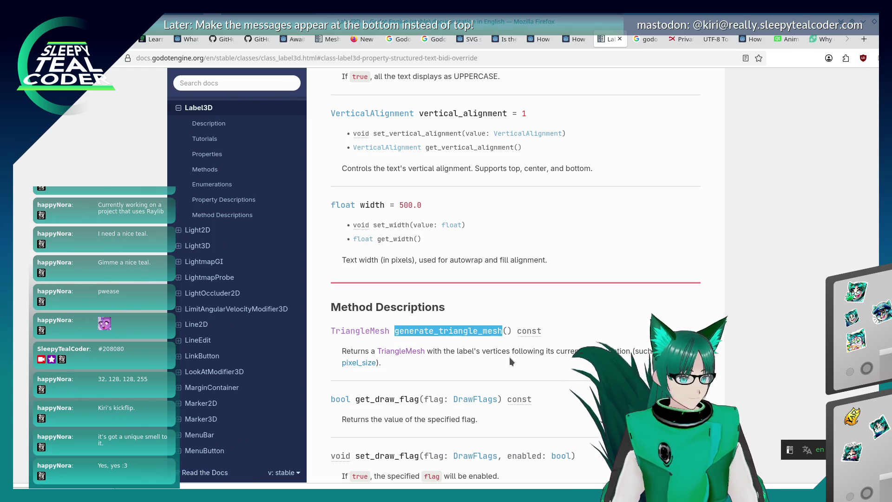
{"action": "key", "text": "alt+Tab"}
{"action": "key", "text": "alt+Tab"}
{"action": "key", "text": "alt+Tab"}
{"action": "key", "text": "alt+Tab"}
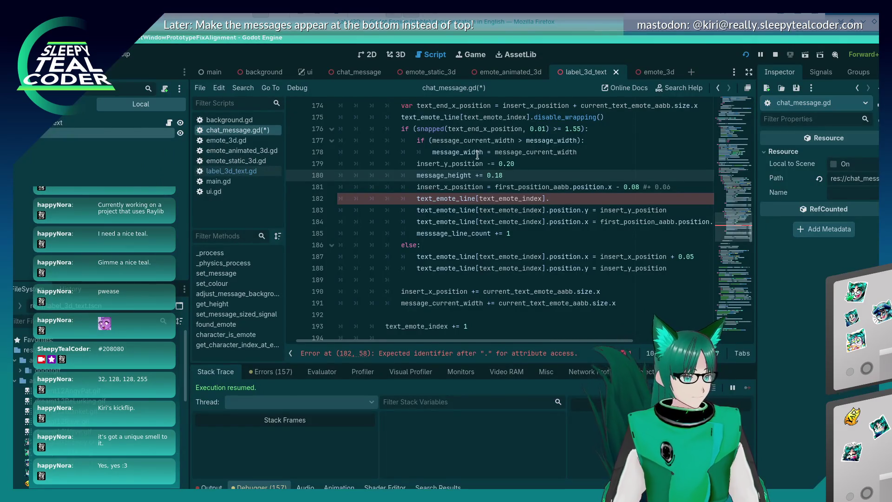
Complete line 182 with a call to the label's generate_triangle_mesh().
{"action": "left_click", "coordinate": [548, 200]}
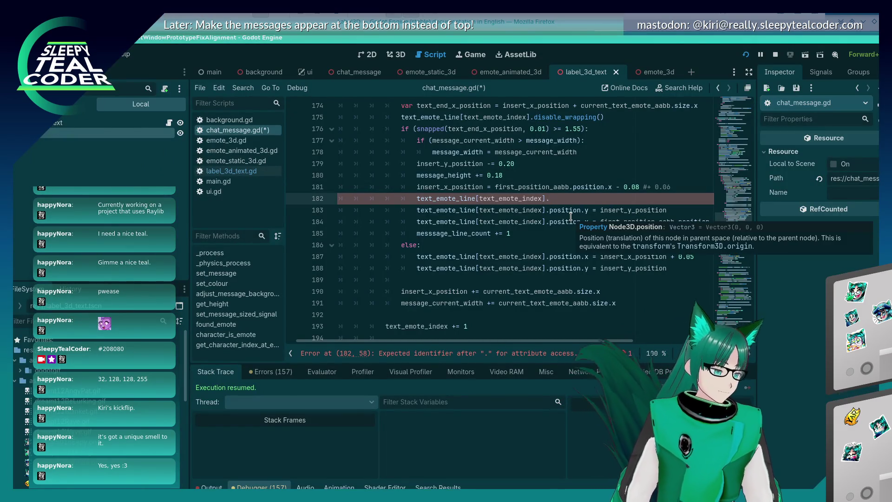
{"action": "key", "text": "Home"}
{"action": "key", "text": "End"}
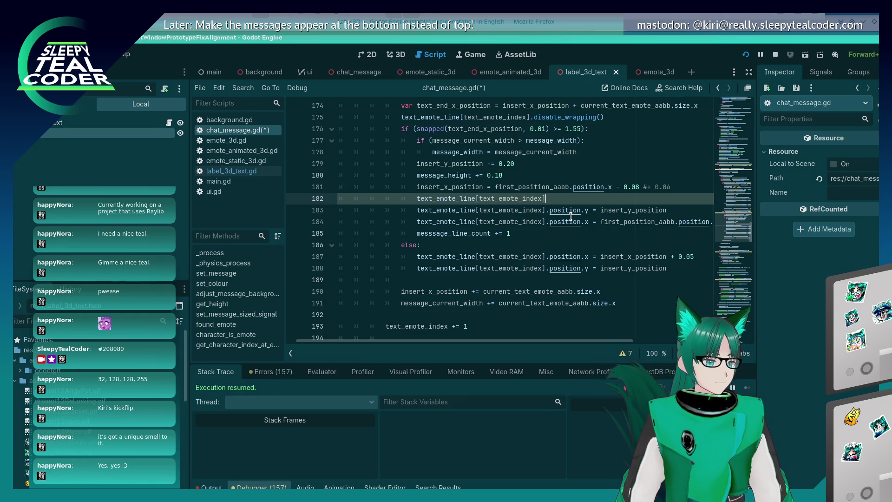
{"action": "type", "text": ".disable_wrapping()"}
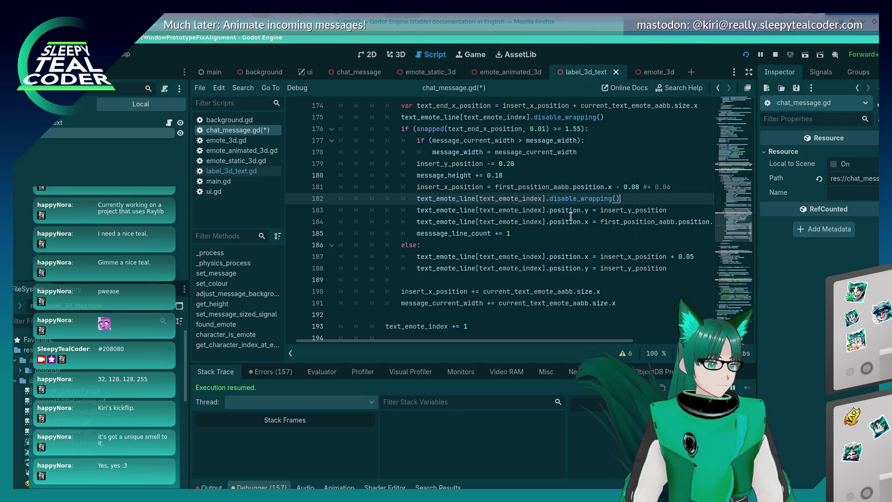
{"action": "scroll", "coordinate": [570, 216], "scroll_direction": "up", "scroll_amount": 1}
{"action": "key", "text": "BackSpace"}
{"action": "key", "text": "BackSpace"}
{"action": "key", "text": "BackSpace"}
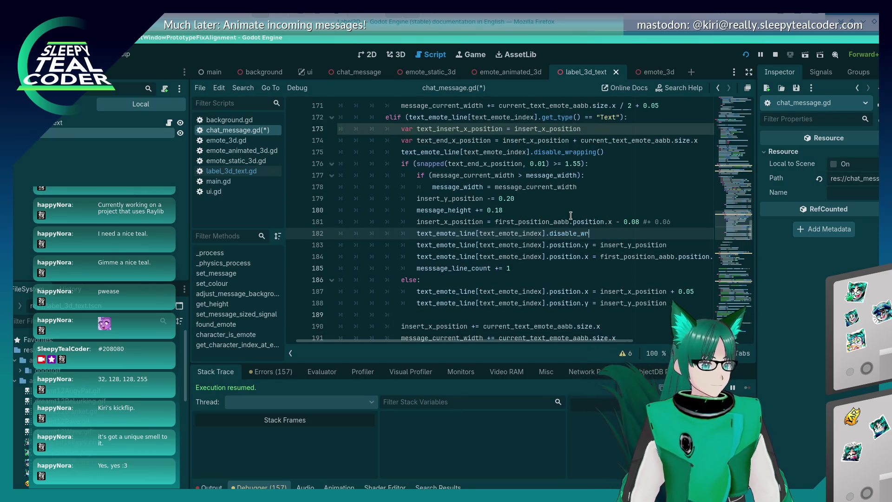
{"action": "type", "text": "get_tri"}
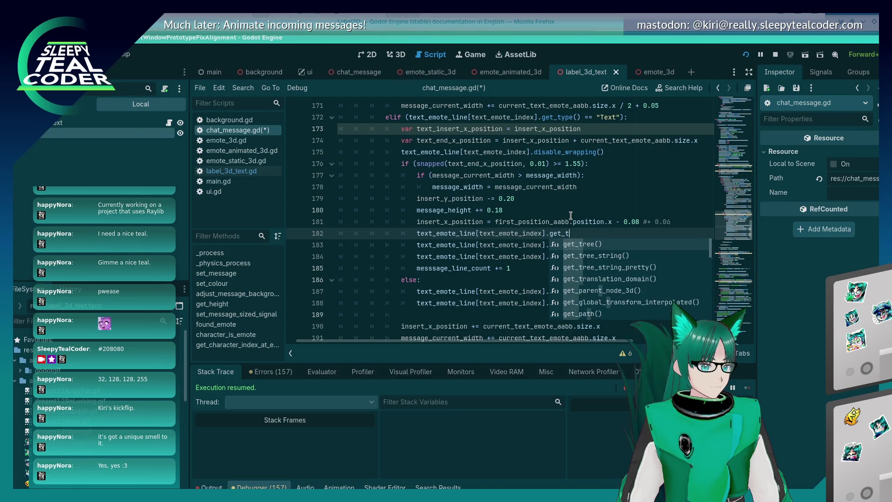
{"action": "key", "text": "alt+Tab"}
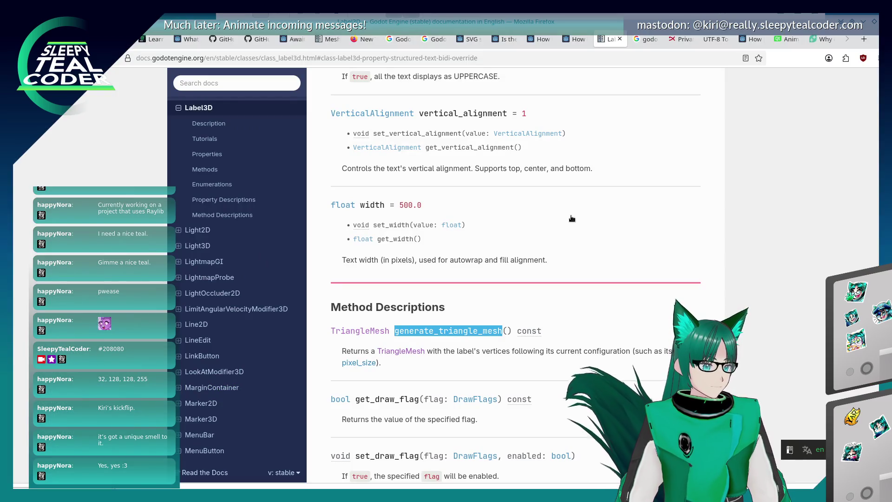
{"action": "key", "text": "alt+Tab"}
{"action": "key", "text": "BackSpace"}
{"action": "key", "text": "BackSpace"}
{"action": "key", "text": "BackSpace"}
{"action": "type", "text": "gener"}
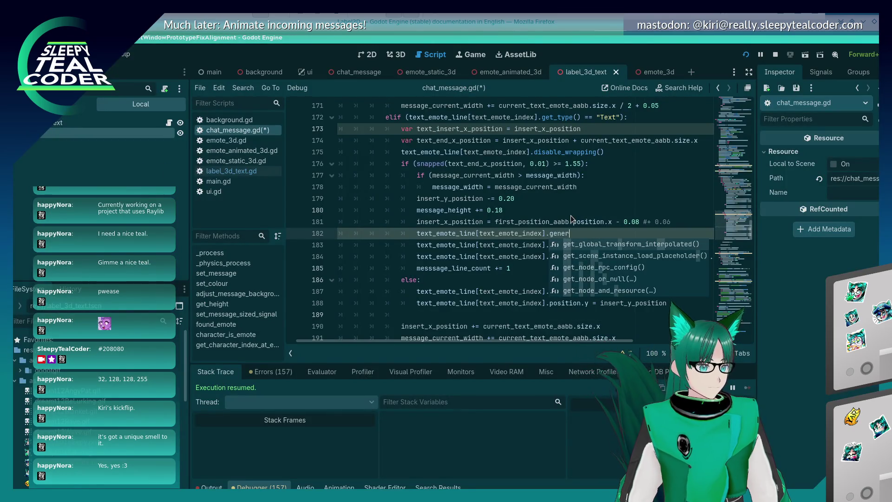
{"action": "type", "text": "ate_r"}
{"action": "type", "text": "triangle_mesh()"}
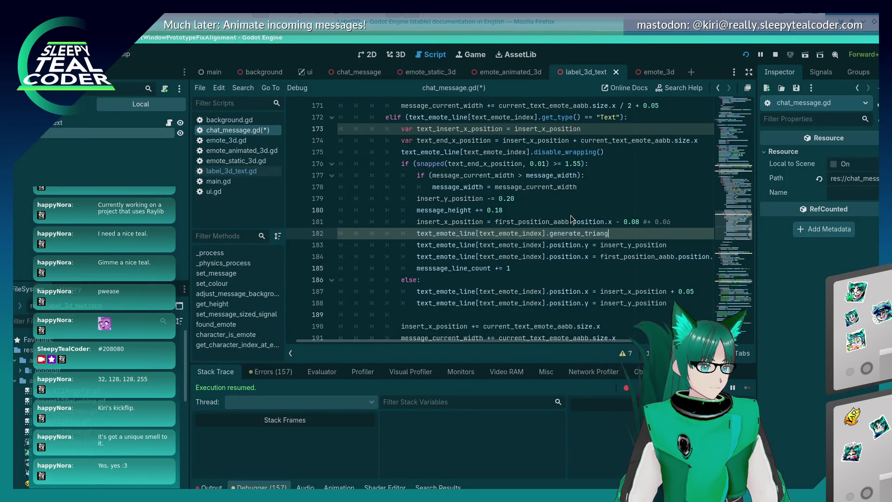
Store the result in var triangle_mesh typed TriangleMesh and add a blank line below.
{"action": "key", "text": "Home"}
{"action": "type", "text": "var triangl"}
{"action": "type", "text": "e_mesh ="}
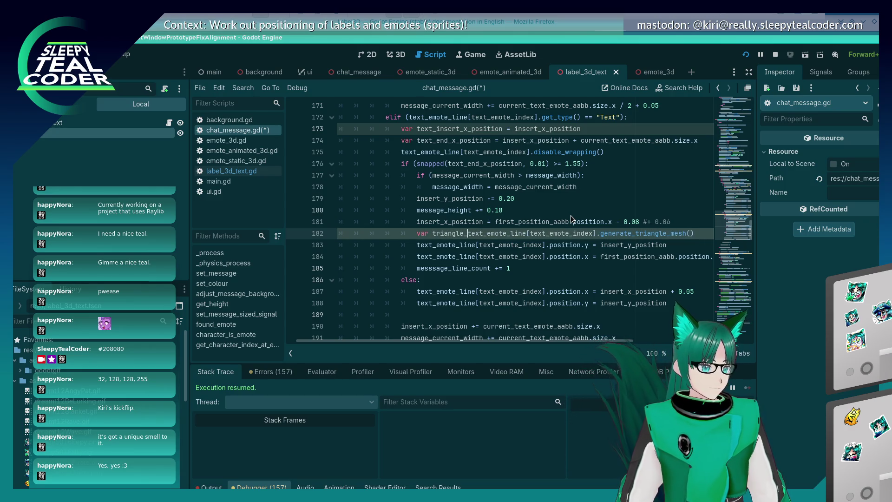
{"action": "key", "text": "End"}
{"action": "key", "text": "Return"}
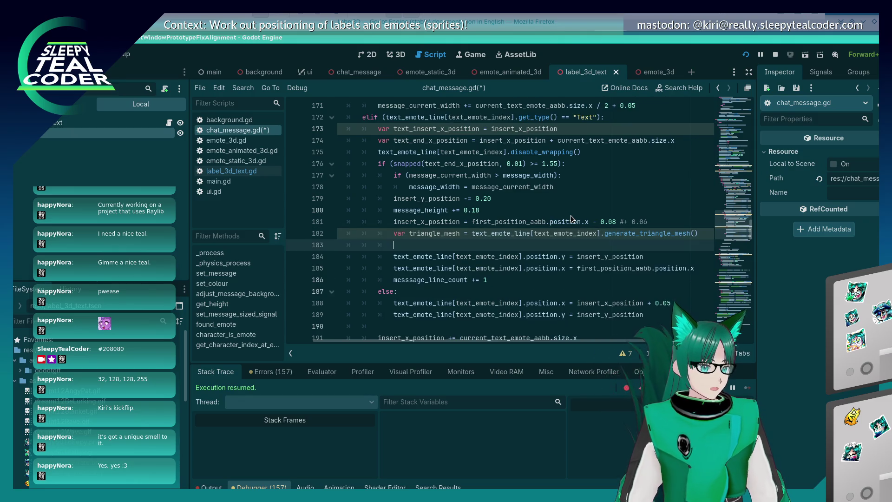
{"action": "key", "text": "Up"}
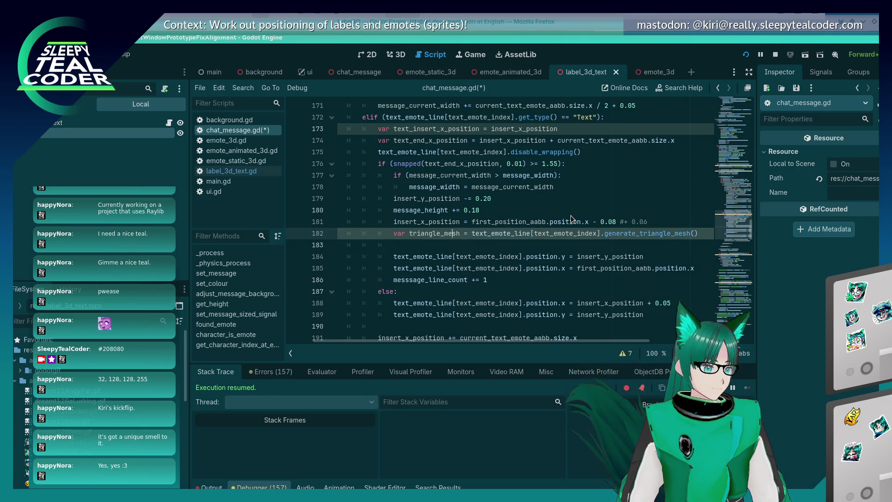
{"action": "key", "text": "alt+Tab"}
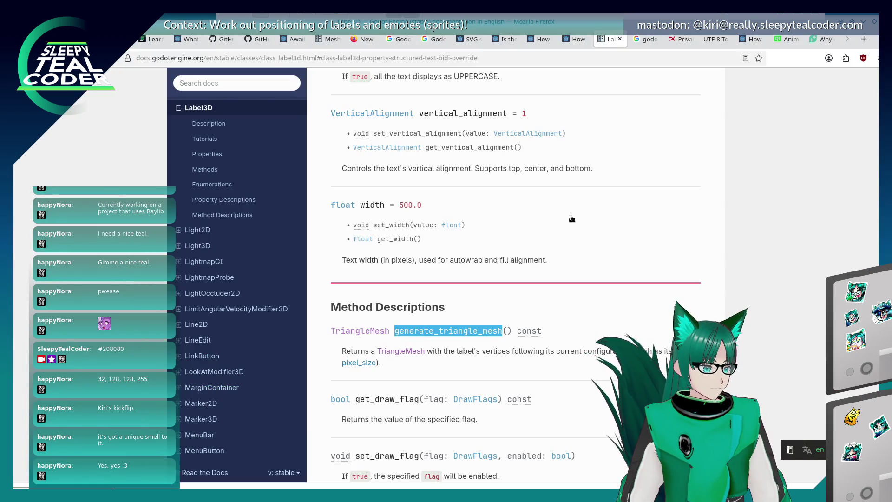
{"action": "key", "text": "alt+Tab"}
{"action": "type", "text": ": Triange"}
{"action": "key", "text": "Return"}
{"action": "key", "text": "Down"}
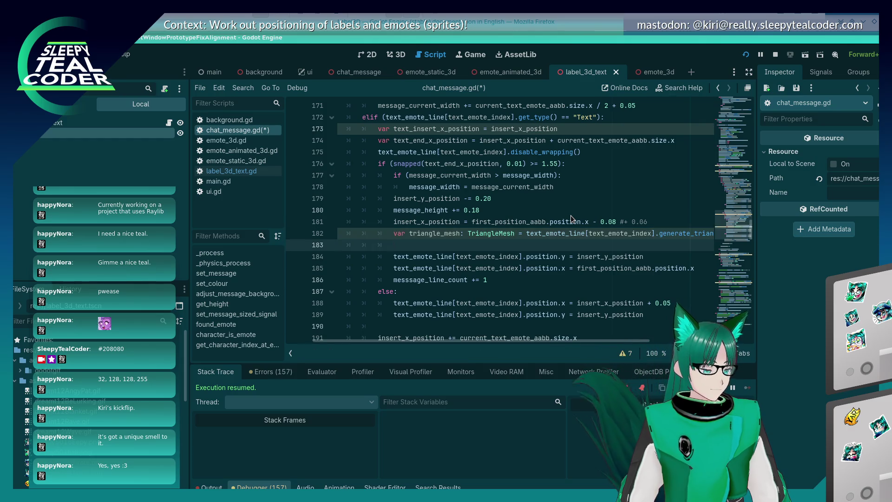
Write print(triangle_mesh) on line 183 and save chat_message.gd.
{"action": "type", "text": "triangle_me"}
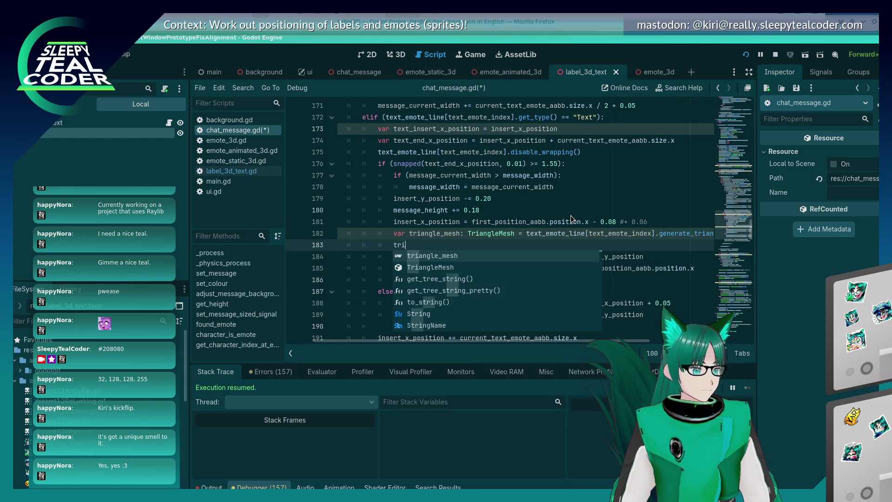
{"action": "key", "text": "Return"}
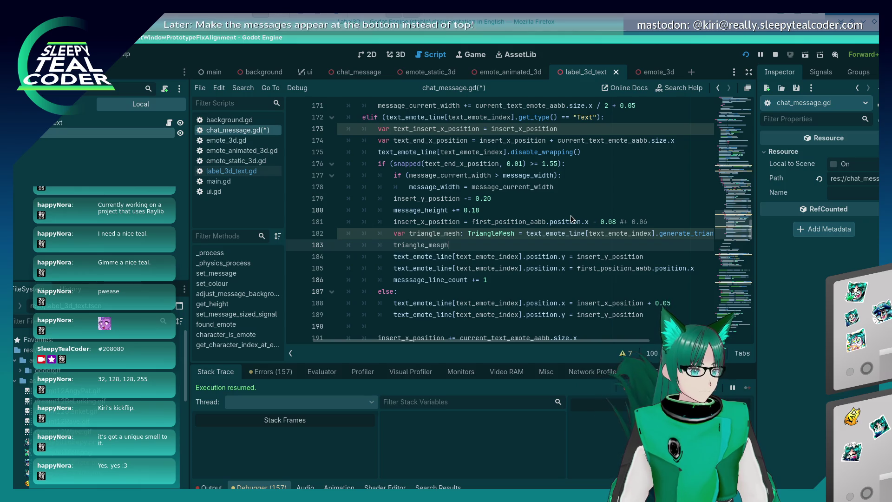
{"action": "type", "text": "."}
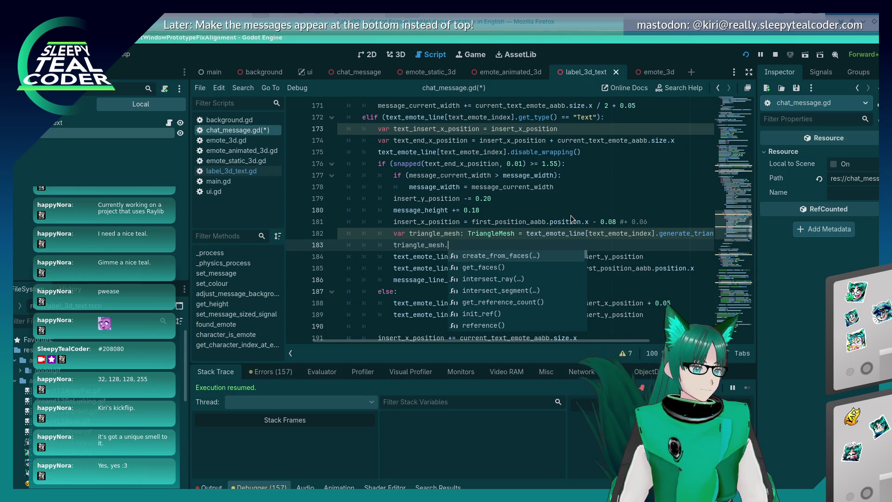
{"action": "key", "text": "Down"}
{"action": "key", "text": "Down"}
{"action": "key", "text": "Down"}
{"action": "key", "text": "Down"}
{"action": "key", "text": "Down"}
{"action": "key", "text": "Down"}
{"action": "key", "text": "Down"}
{"action": "key", "text": "Down"}
{"action": "key", "text": "Down"}
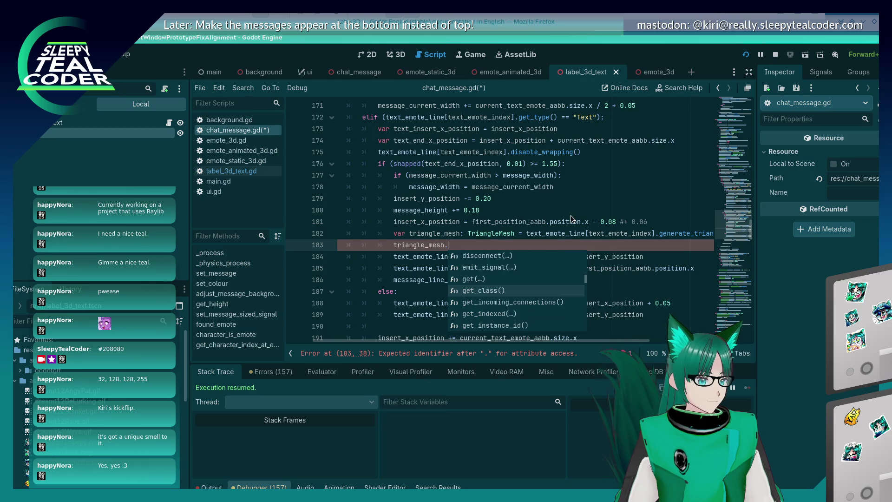
{"action": "key", "text": "Down"}
{"action": "key", "text": "Down"}
{"action": "key", "text": "Down"}
{"action": "key", "text": "Down"}
{"action": "key", "text": "Down"}
{"action": "key", "text": "Down"}
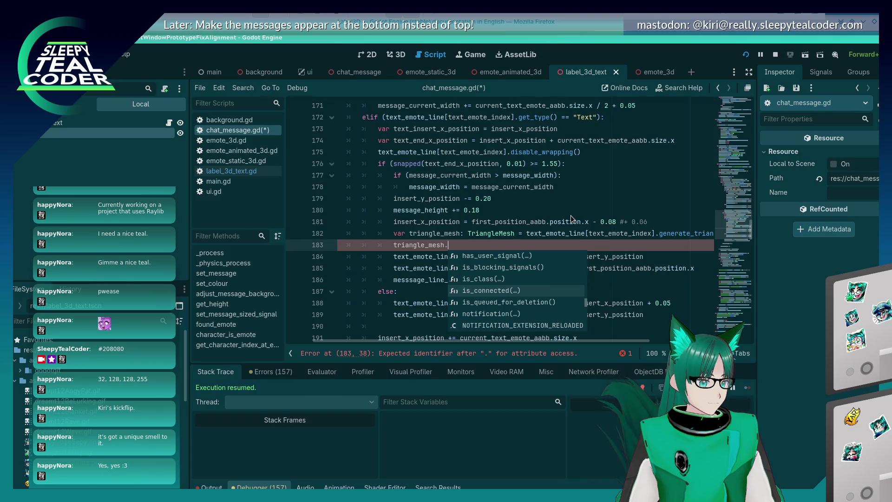
{"action": "key", "text": "Down"}
{"action": "key", "text": "Down"}
{"action": "key", "text": "Down"}
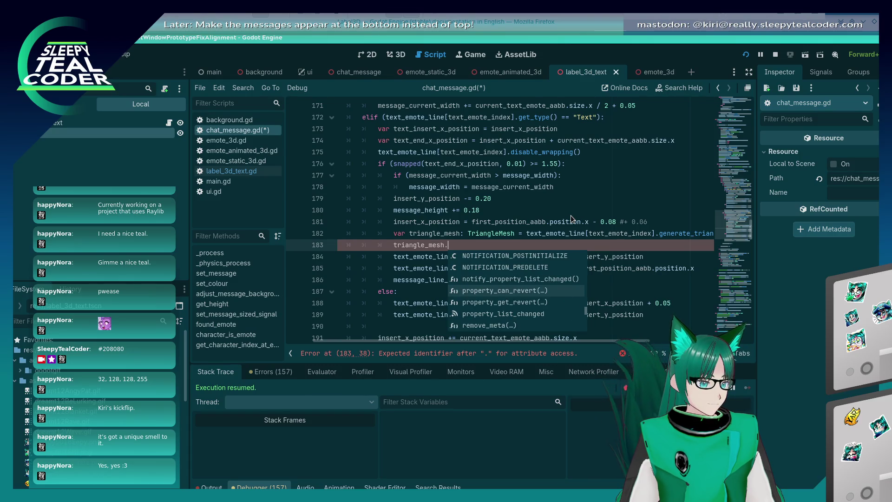
{"action": "key", "text": "BackSpace"}
{"action": "key", "text": "Home"}
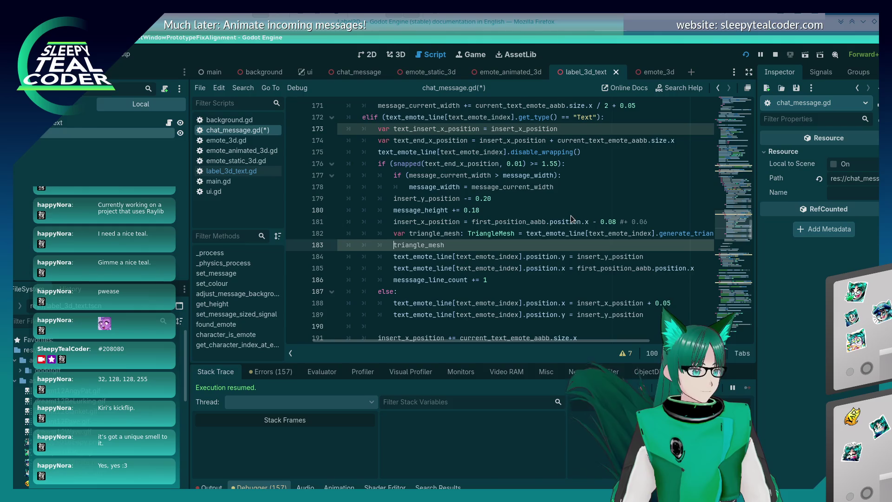
{"action": "type", "text": "pr"}
{"action": "type", "text": "int("}
{"action": "key", "text": "End"}
{"action": "type", "text": ")"}
{"action": "key", "text": "ctrl+s"}
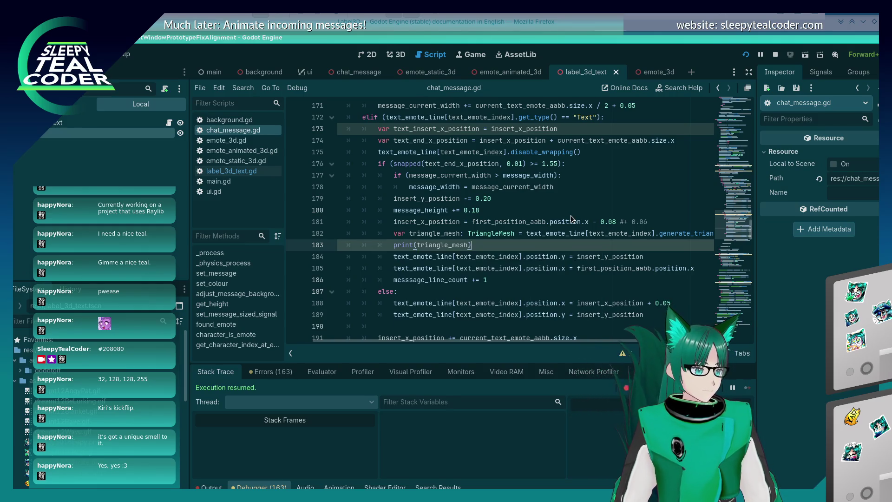
Show the Output panel and clear its old run messages.
{"action": "key", "text": "F5"}
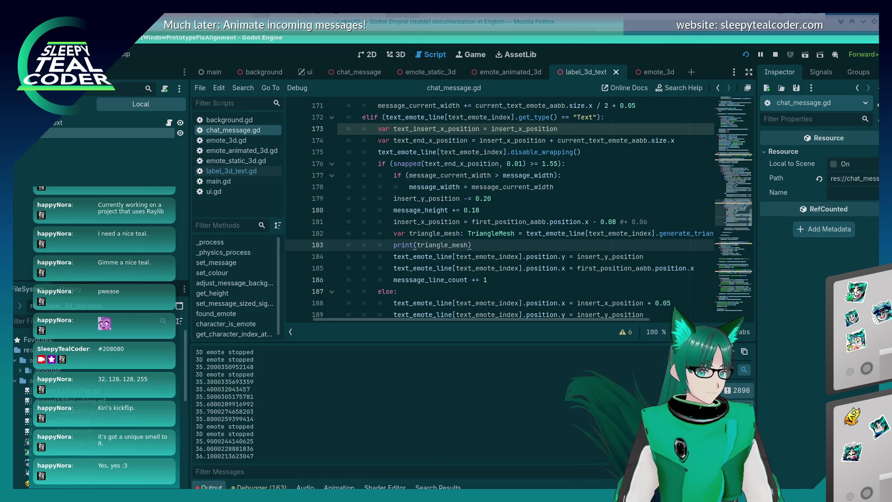
{"action": "left_click", "coordinate": [744, 351]}
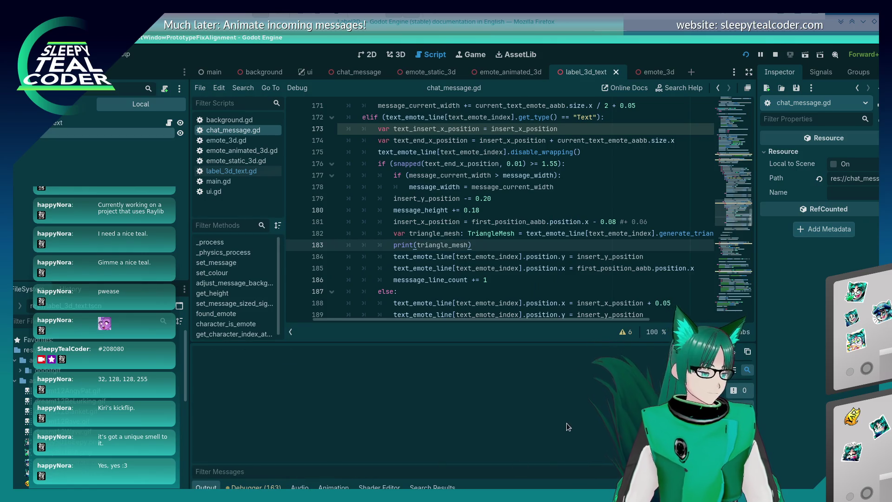
{"action": "key", "text": "alt+Tab"}
{"action": "key", "text": "alt+Tab"}
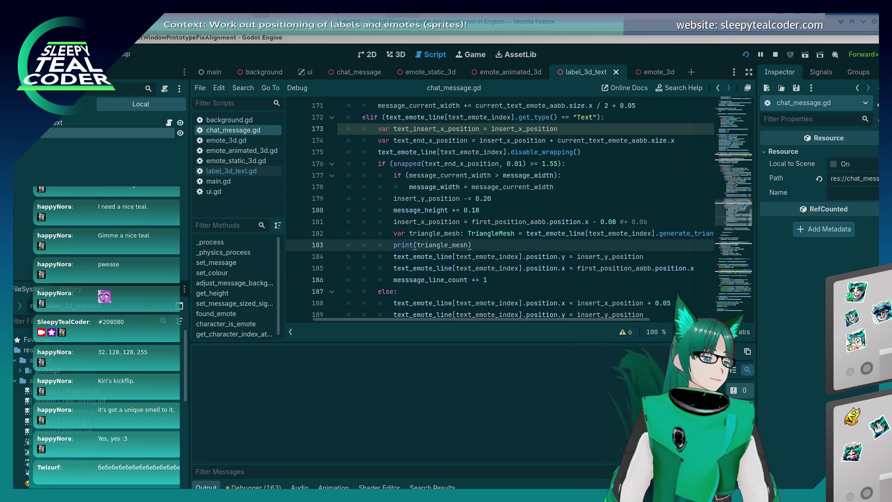
Review script lines 181 and 183, checking the docs in between.
{"action": "left_click", "coordinate": [492, 221]}
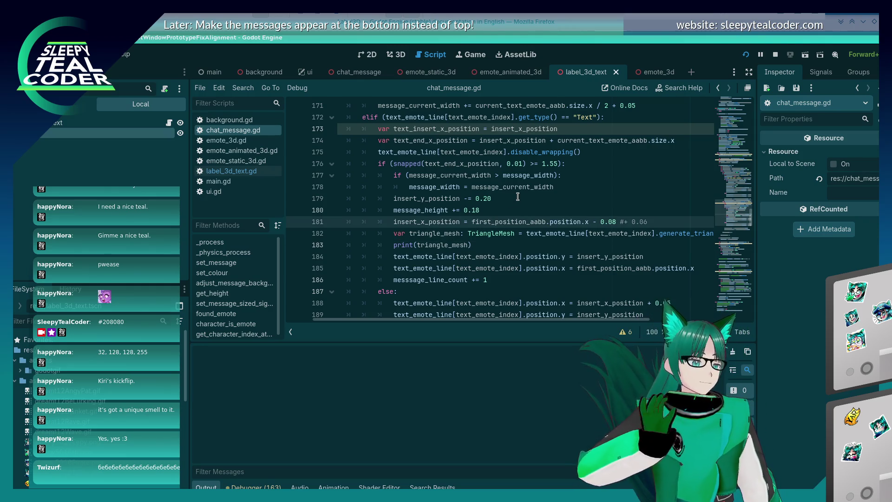
{"action": "left_click", "coordinate": [505, 246]}
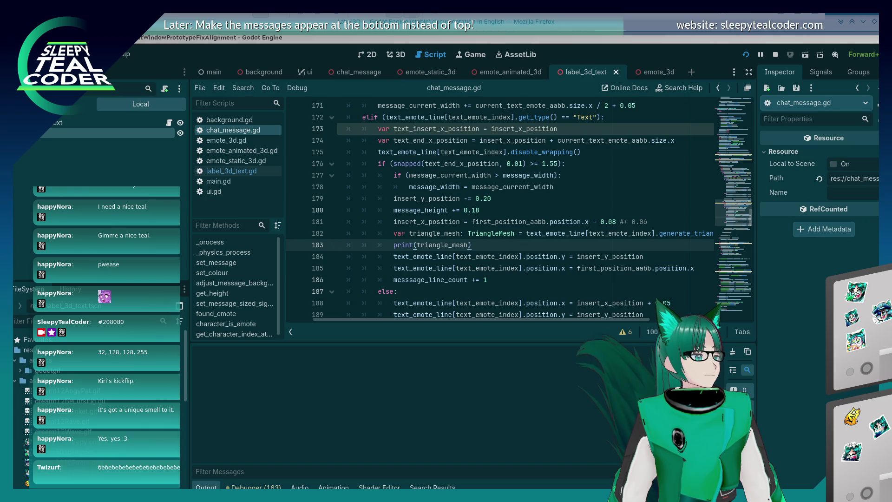
{"action": "key", "text": "alt+Tab"}
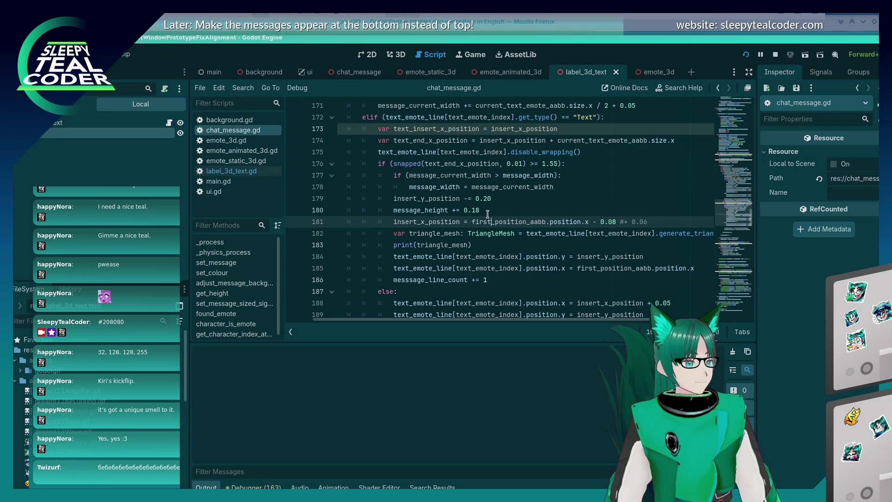
{"action": "key", "text": "alt+Tab"}
{"action": "key", "text": "alt+Tab"}
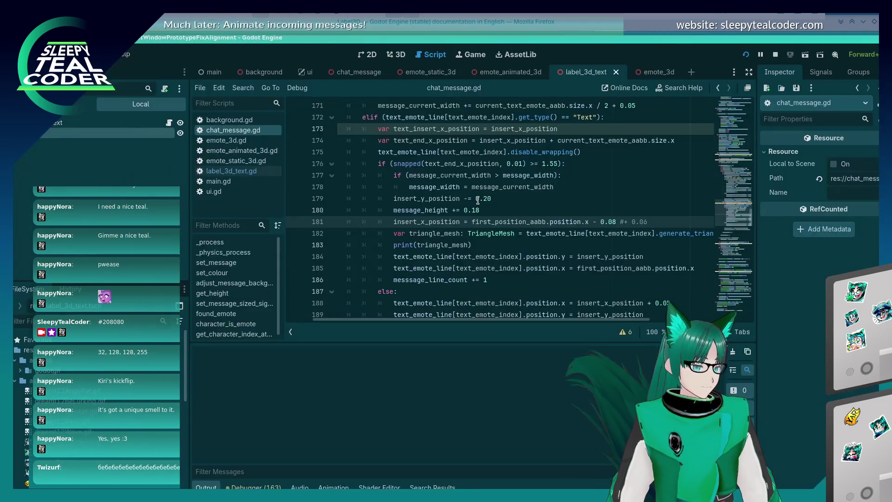
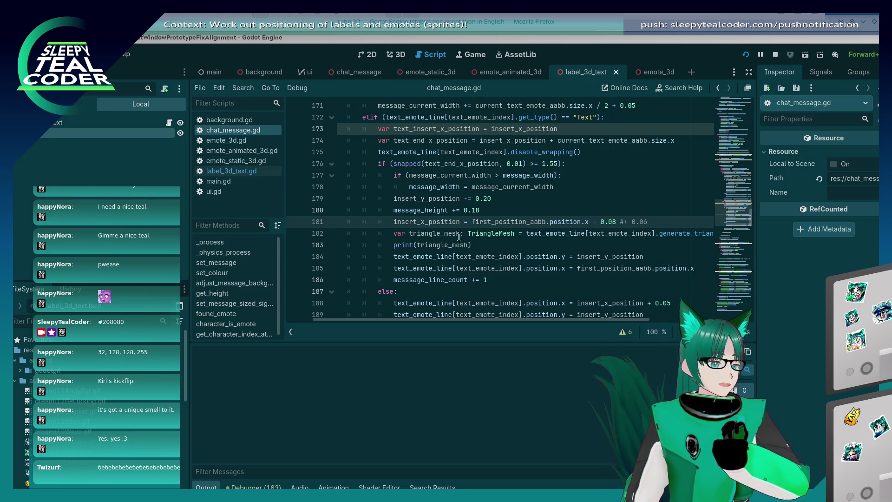
In the running chat test, clear all messages and add a new message reading 'Yarrr'.
{"action": "mouse_move", "coordinate": [503, 225]}
{"action": "key", "text": "alt+Tab"}
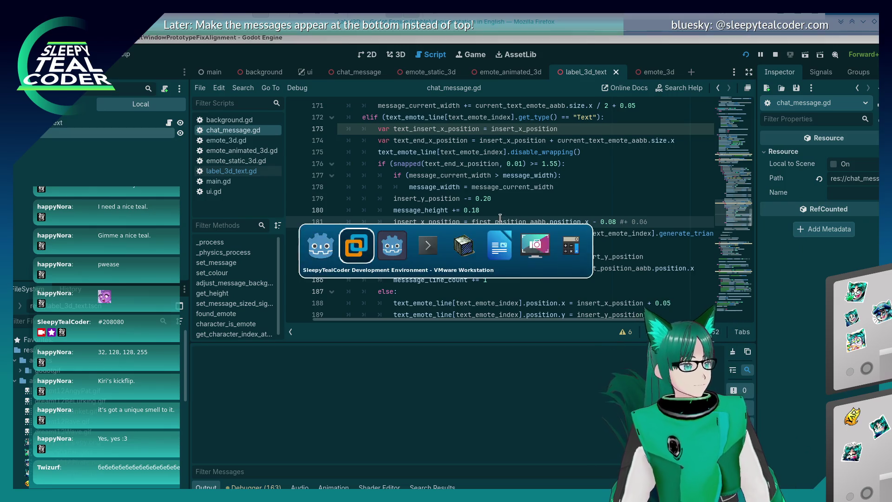
{"action": "key", "text": "alt+Tab"}
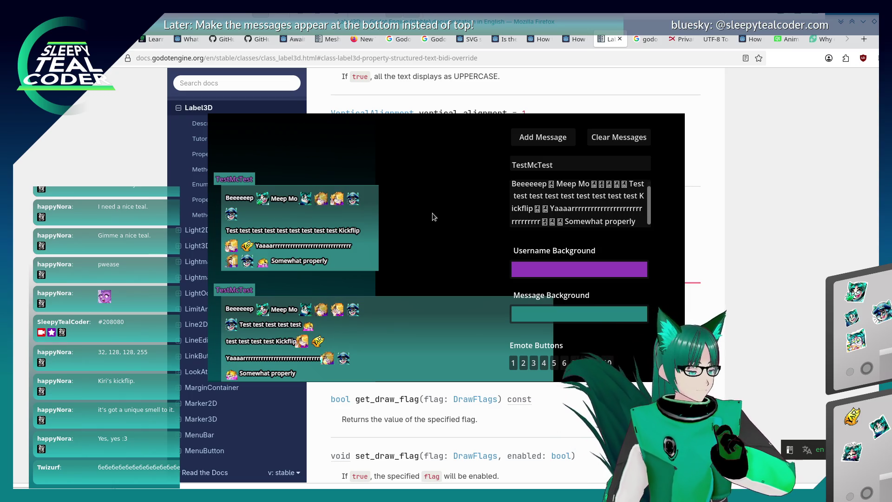
{"action": "key", "text": "alt+Tab"}
{"action": "key", "text": "alt+Tab"}
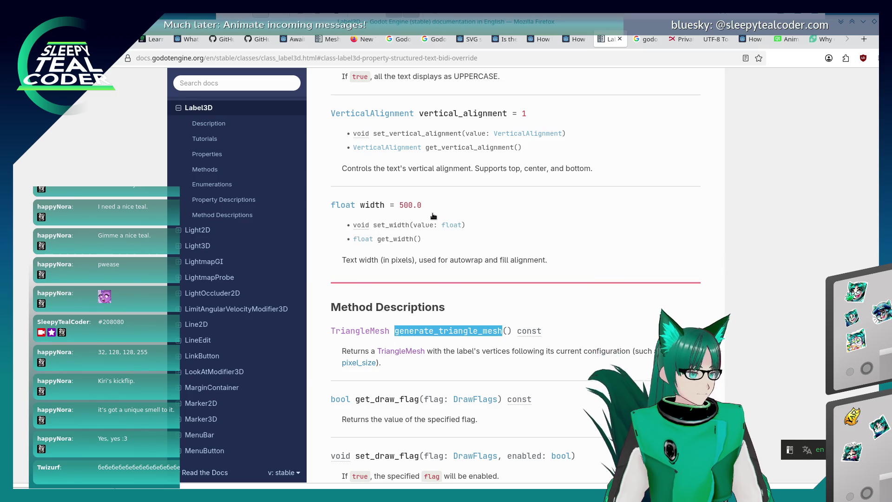
{"action": "left_click", "coordinate": [626, 135]}
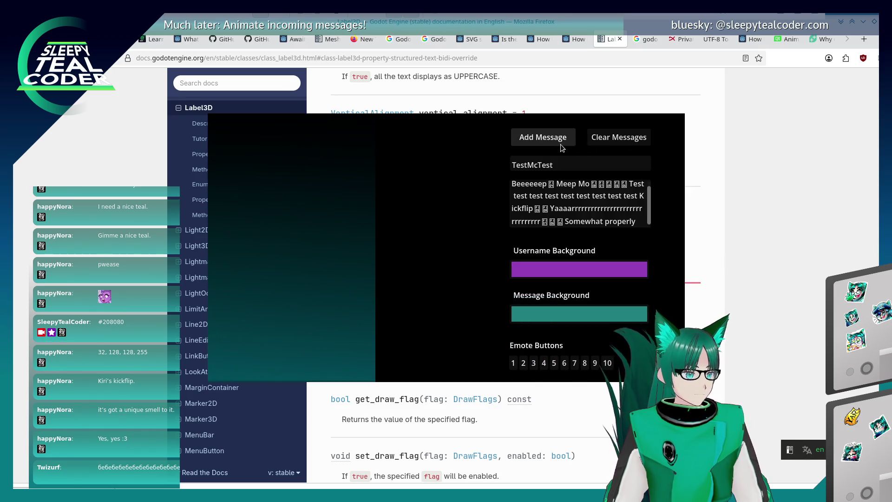
{"action": "triple_click", "coordinate": [561, 220]}
{"action": "key", "text": "BackSpace"}
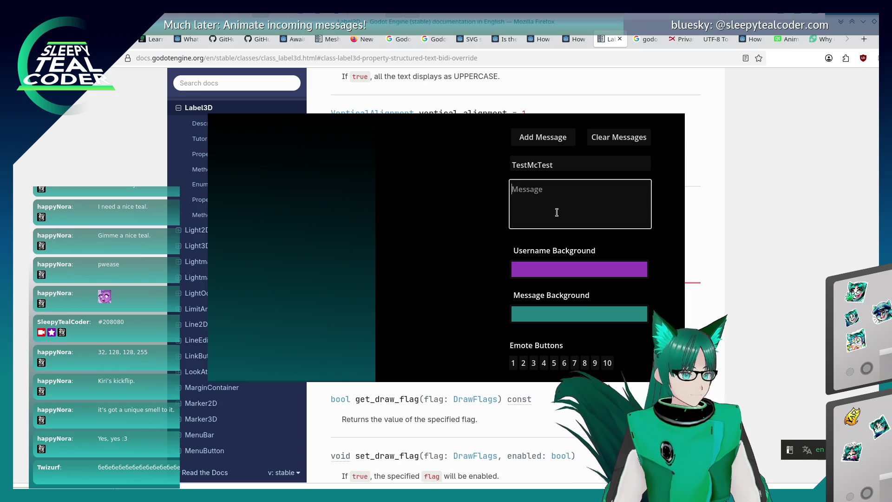
{"action": "type", "text": "Aa"}
{"action": "left_click", "coordinate": [543, 144]}
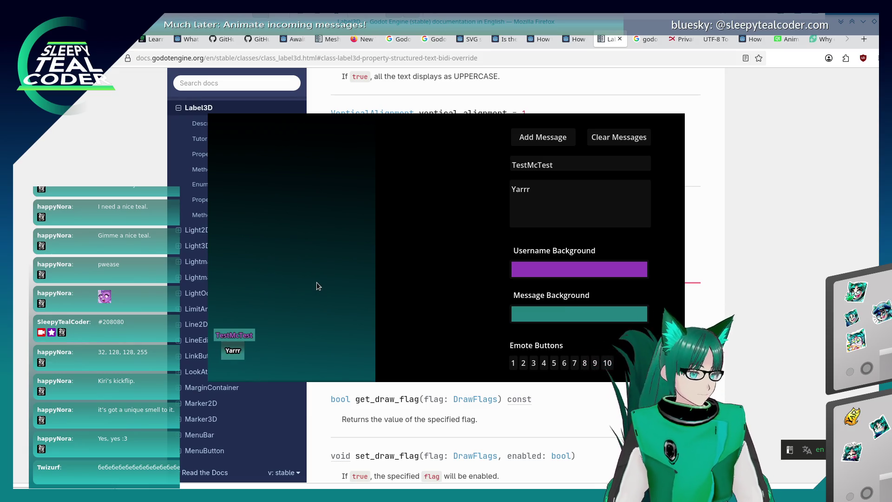
Bring the Label3D documentation page back to the front.
{"action": "key", "text": "alt+Tab"}
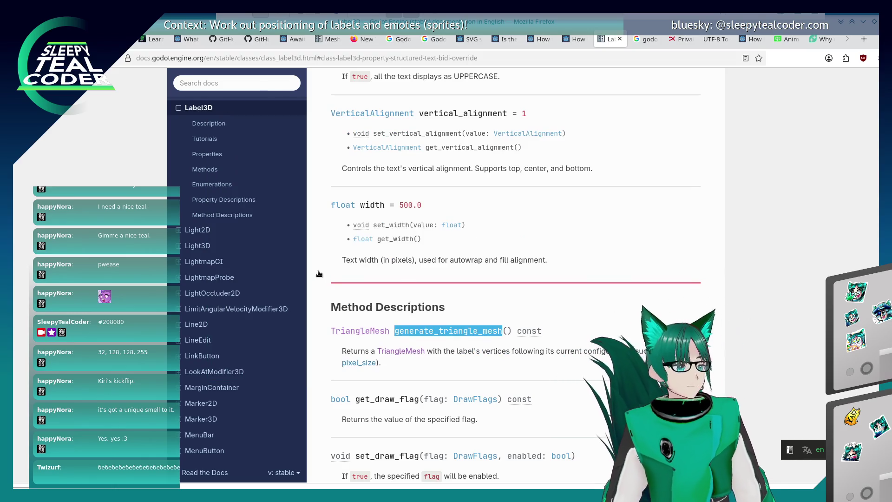
{"action": "key", "text": "alt+Tab"}
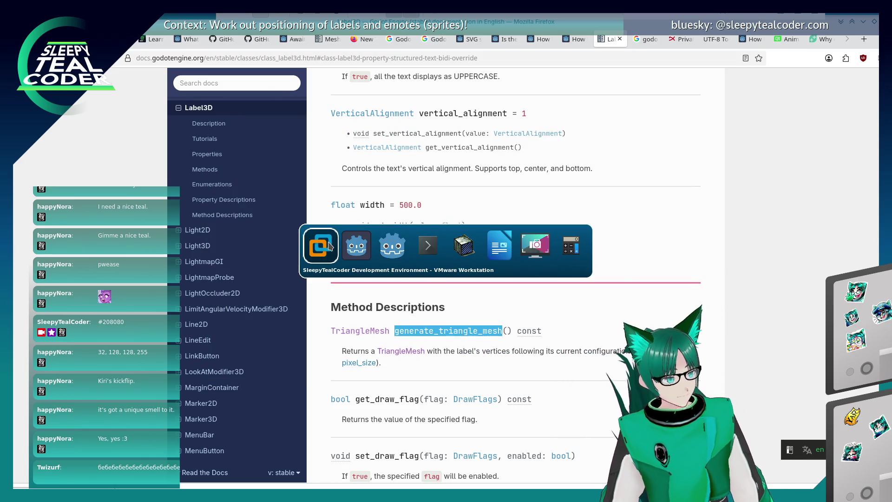
{"action": "key", "text": "alt+Tab"}
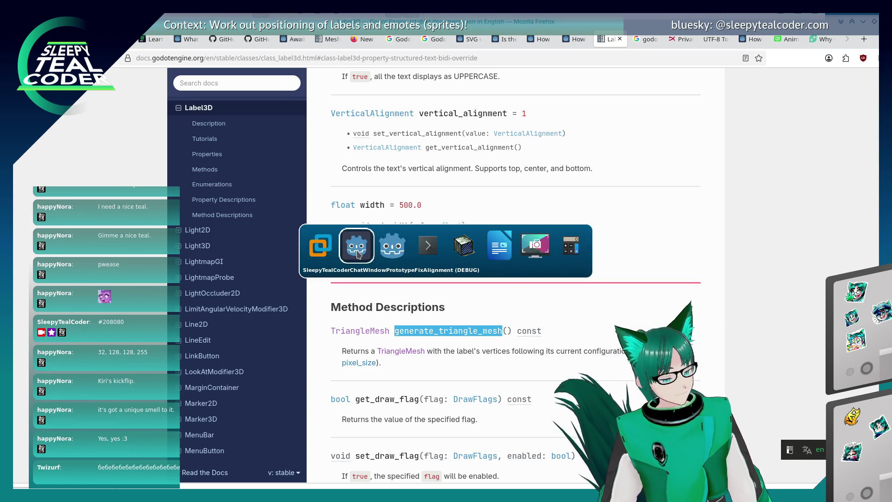
Prefix the triangle_mesh print argument with "Triangle mesh: " +.
{"action": "key", "text": "alt+Tab"}
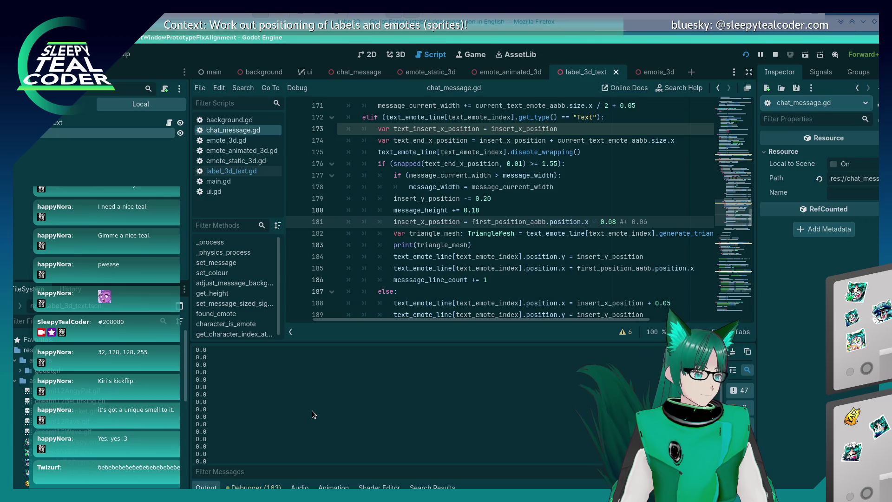
{"action": "left_click", "coordinate": [421, 245]}
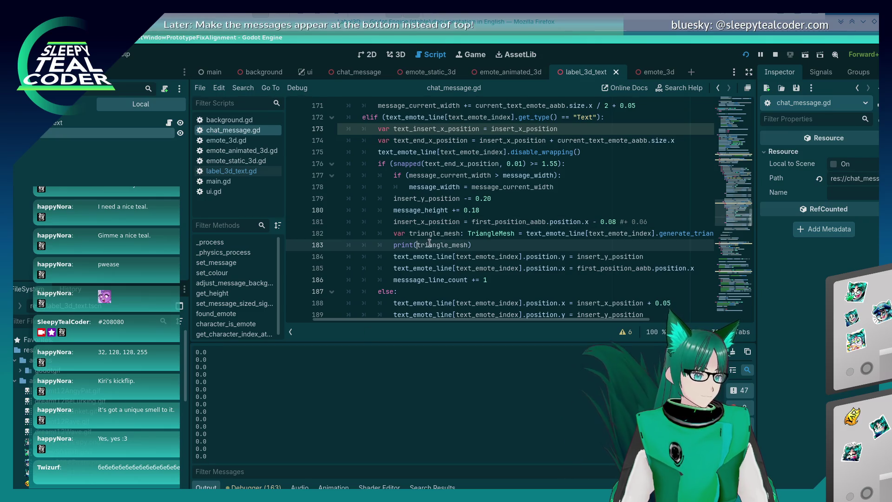
{"action": "type", "text": "\"Triangle mesh"}
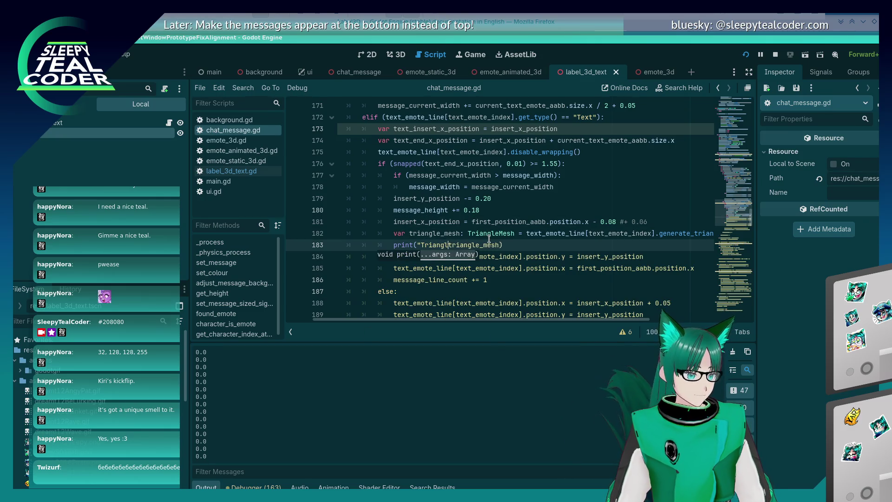
{"action": "type", "text": ": \" +"}
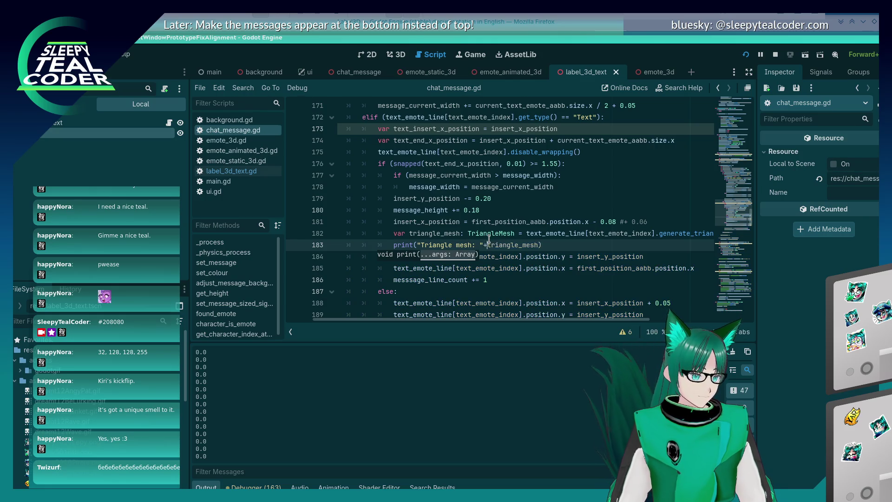
Move the triangle_mesh and print lines under the Text elif, unindent them, and save.
{"action": "key", "text": "shift+Home"}
{"action": "key", "text": "shift+Up"}
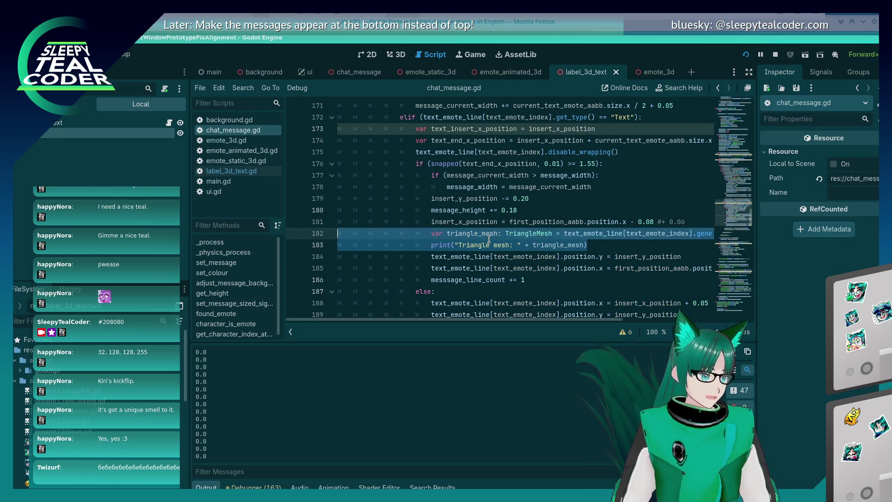
{"action": "key", "text": "ctrl+shift+k"}
{"action": "key", "text": "Up"}
{"action": "key", "text": "Up"}
{"action": "key", "text": "Up"}
{"action": "key", "text": "Up"}
{"action": "key", "text": "Up"}
{"action": "key", "text": "Up"}
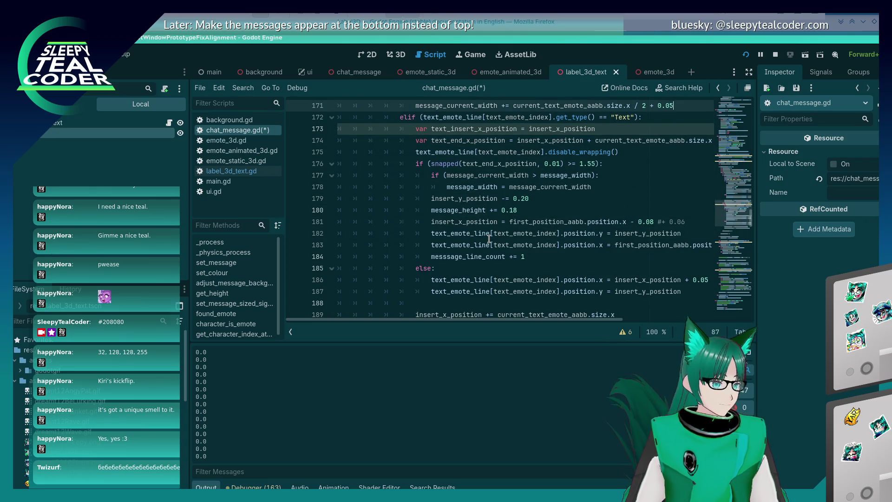
{"action": "key", "text": "Down"}
{"action": "key", "text": "Down"}
{"action": "key", "text": "Return"}
{"action": "key", "text": "ctrl+v"}
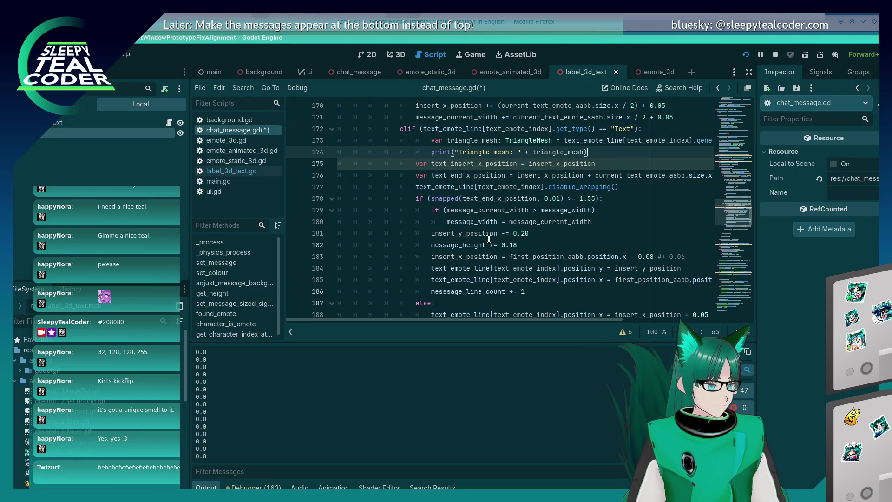
{"action": "key", "text": "shift+Up"}
{"action": "key", "text": "shift+Tab"}
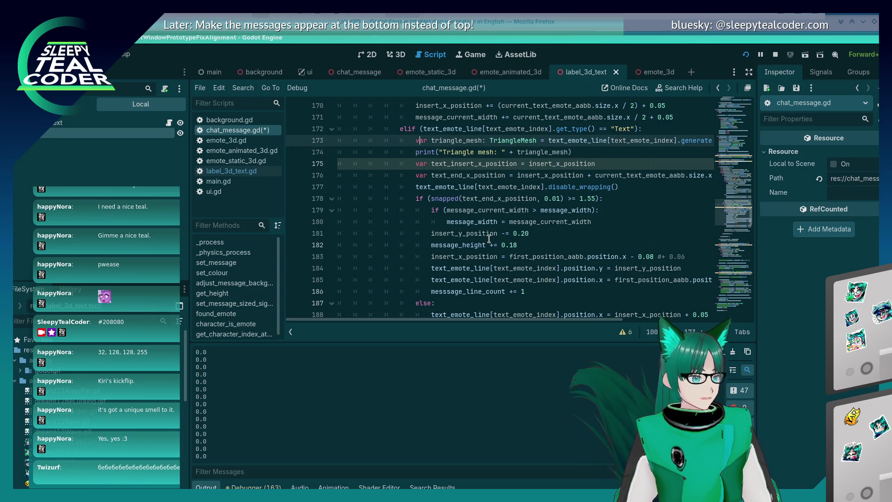
{"action": "key", "text": "ctrl+s"}
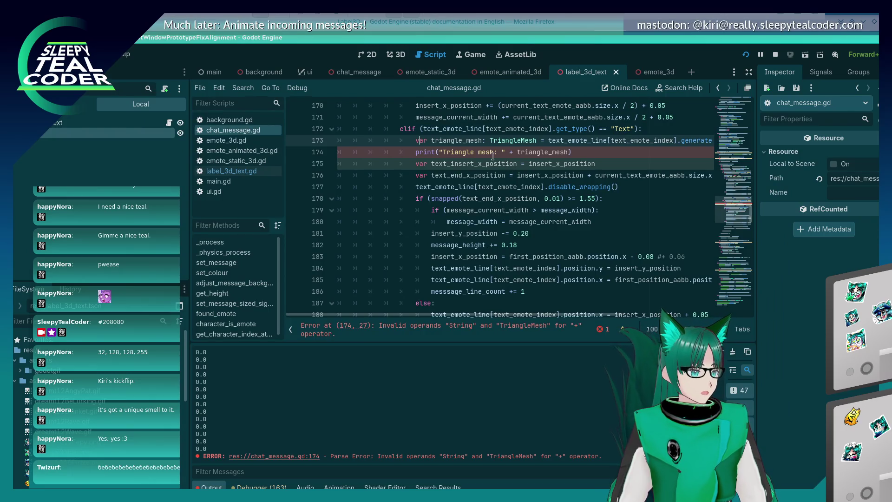
Wrap triangle_mesh in str() inside the print call and save.
{"action": "key", "text": "Down"}
{"action": "left_click", "coordinate": [519, 152]}
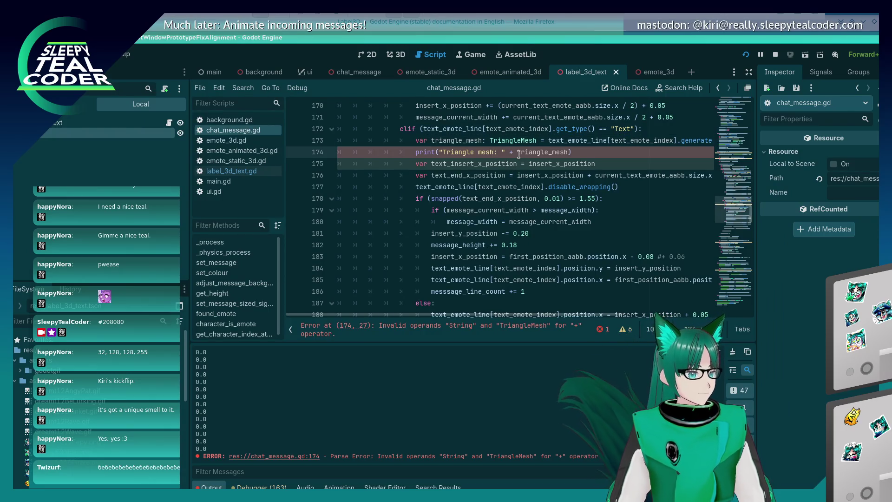
{"action": "type", "text": "str("}
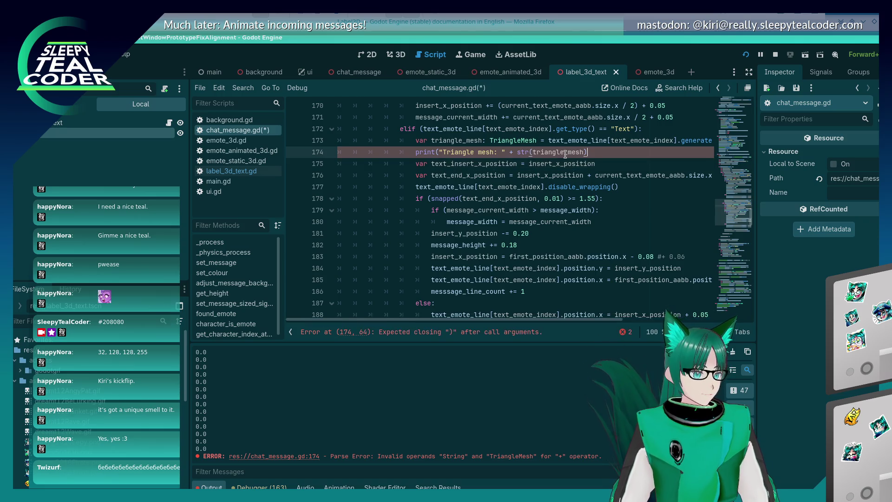
{"action": "type", "text": ")"}
{"action": "key", "text": "ctrl+s"}
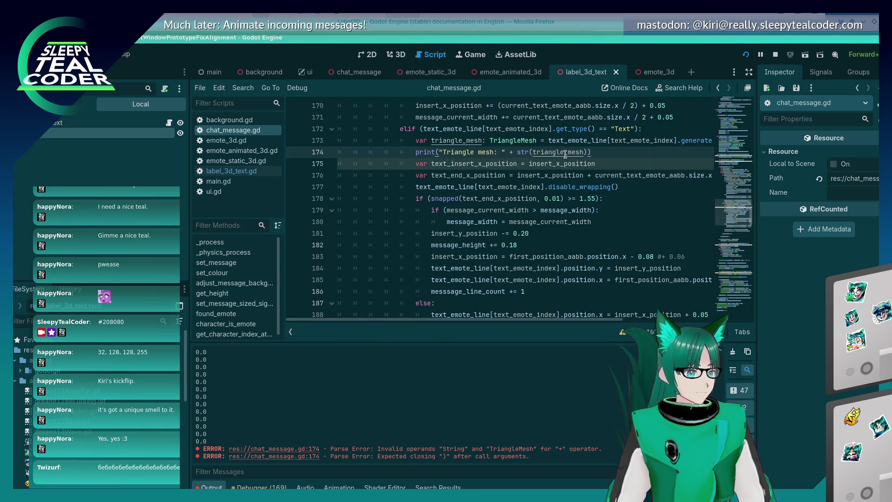
Add another Yarrr message in the chat test, then return to the script.
{"action": "key", "text": "alt+Tab"}
{"action": "key", "text": "alt+Tab"}
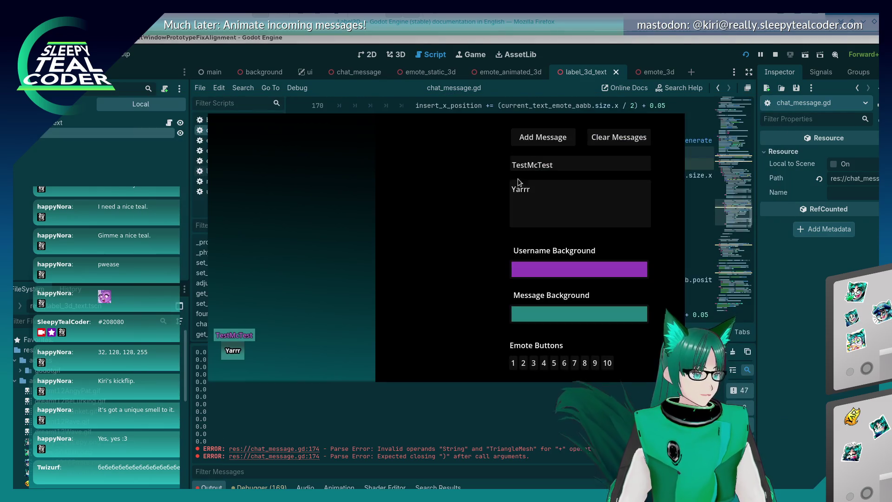
{"action": "left_click", "coordinate": [533, 142]}
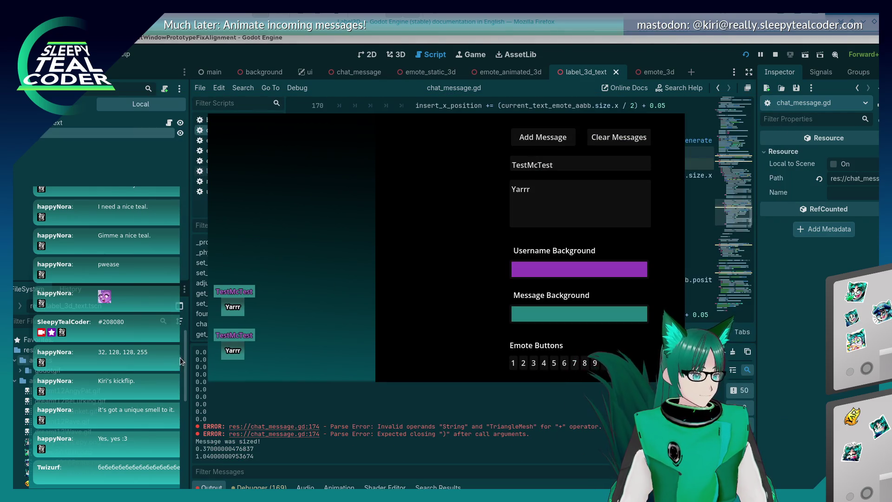
{"action": "key", "text": "alt+Tab"}
{"action": "scroll", "coordinate": [511, 233], "scroll_direction": "up", "scroll_amount": 3}
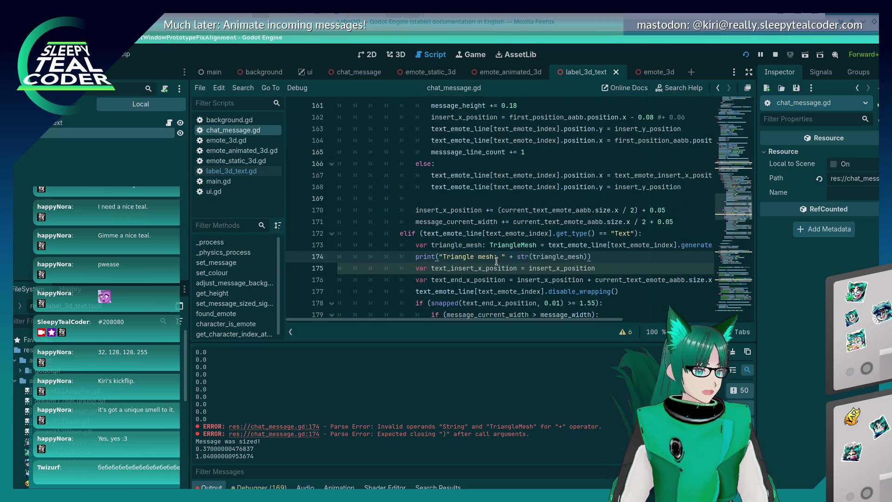
Remove the triangle_mesh and print lines from the Text branch and save.
{"action": "left_click", "coordinate": [600, 268]}
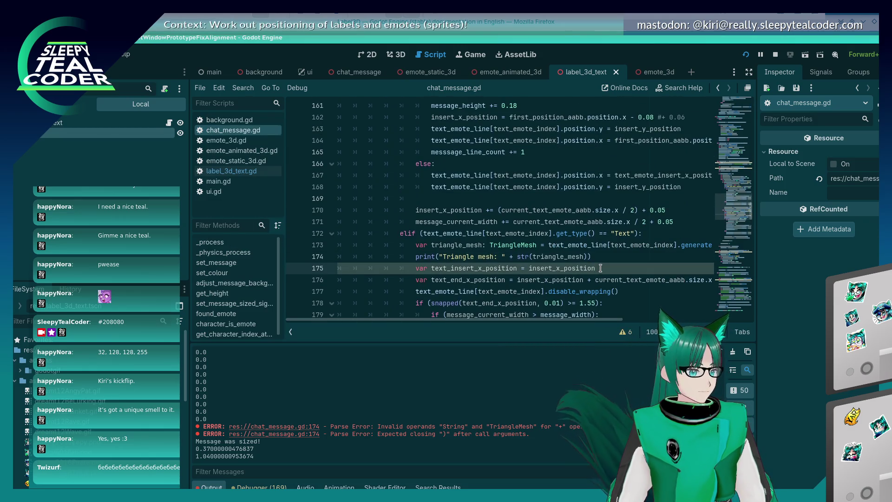
{"action": "key", "text": "Down"}
{"action": "key", "text": "End"}
{"action": "key", "text": "shift+Home"}
{"action": "key", "text": "shift+Home"}
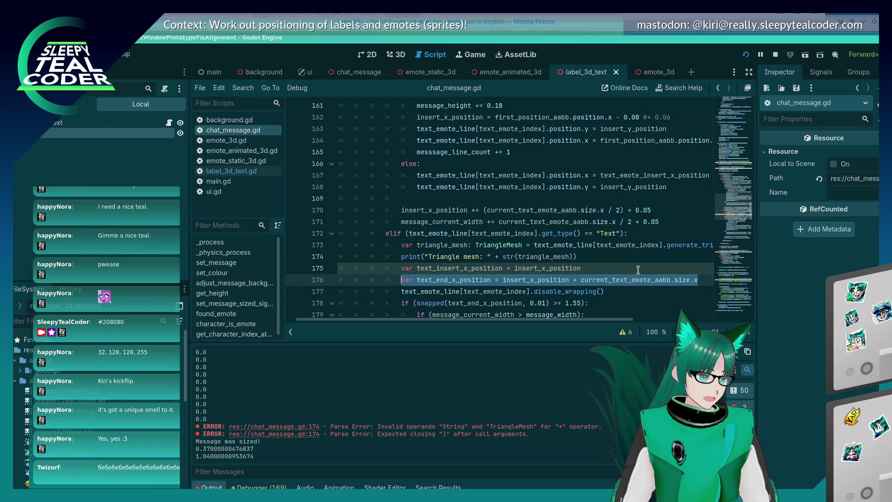
{"action": "key", "text": "Up"}
{"action": "key", "text": "Up"}
{"action": "key", "text": "End"}
{"action": "key", "text": "shift+Up"}
{"action": "key", "text": "shift+Up"}
{"action": "key", "text": "Delete"}
{"action": "key", "text": "ctrl+s"}
Paste the two debug lines below the MessageBackground position line and fix their indentation.
{"action": "scroll", "coordinate": [638, 270], "scroll_direction": "up", "scroll_amount": 9}
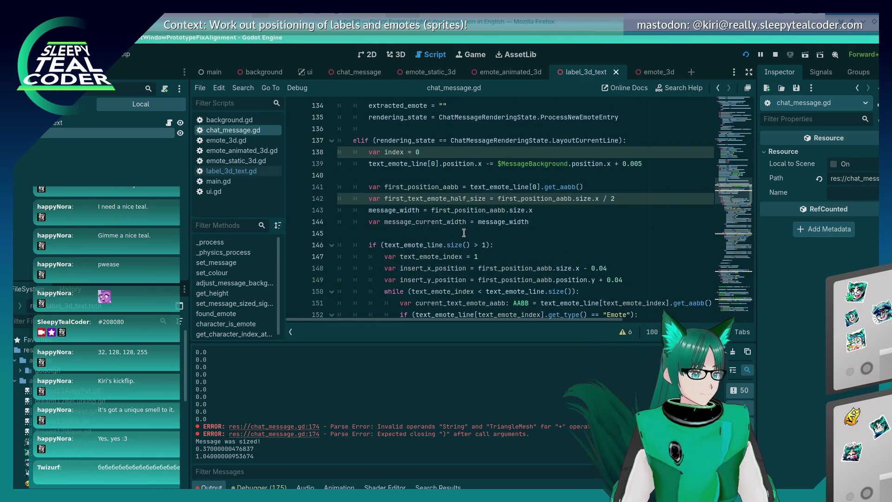
{"action": "left_click", "coordinate": [567, 199]}
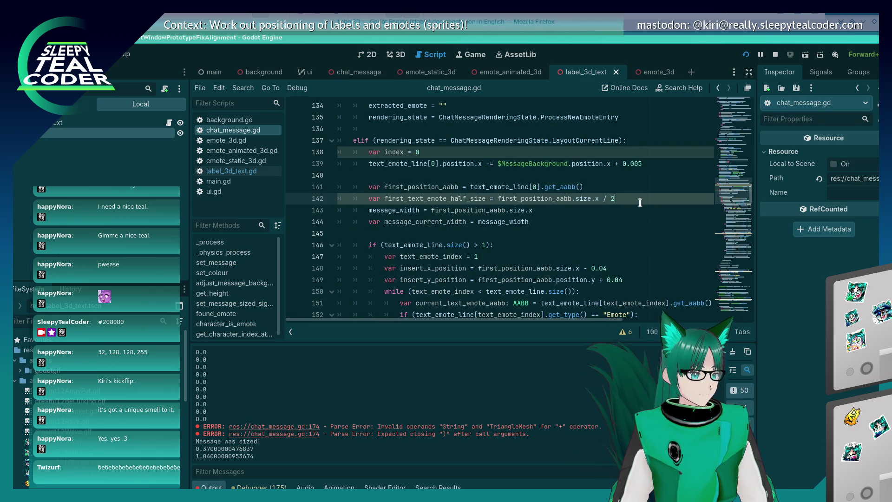
{"action": "left_click", "coordinate": [598, 164]}
{"action": "key", "text": "Down"}
{"action": "key", "text": "ctrl+v"}
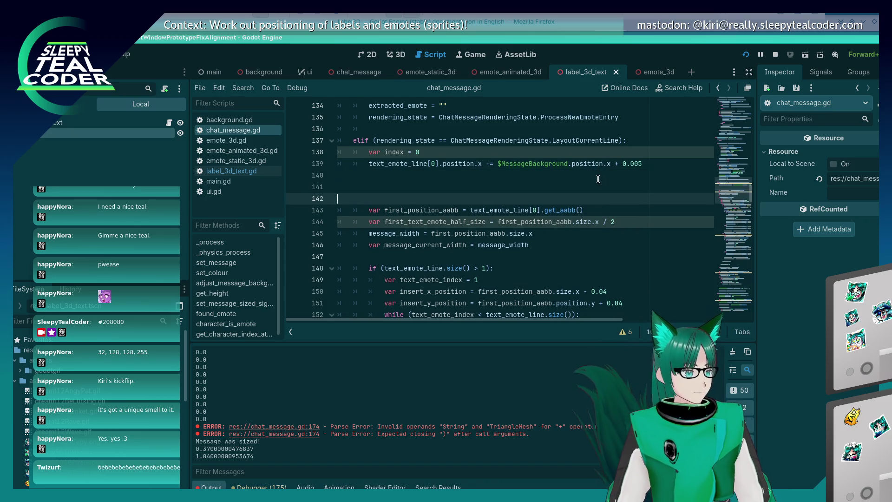
{"action": "key", "text": "BackSpace"}
{"action": "key", "text": "BackSpace"}
{"action": "key", "text": "BackSpace"}
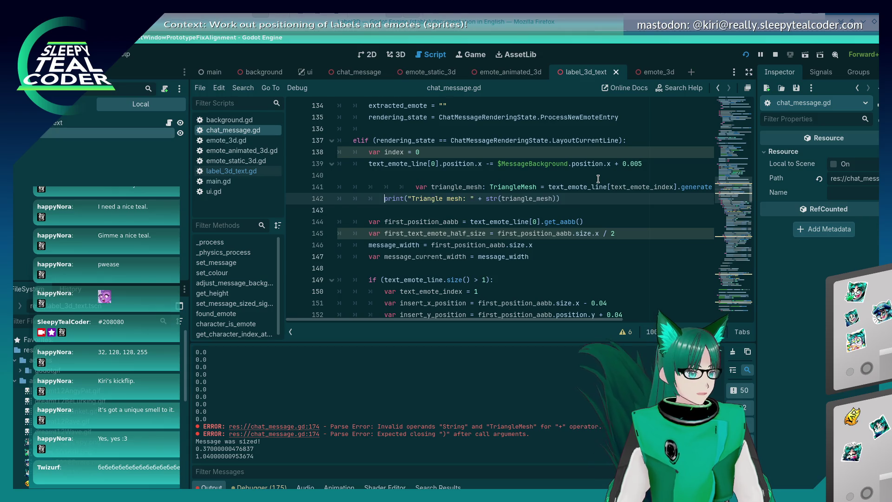
{"action": "key", "text": "Up"}
{"action": "key", "text": "BackSpace"}
{"action": "key", "text": "BackSpace"}
{"action": "key", "text": "BackSpace"}
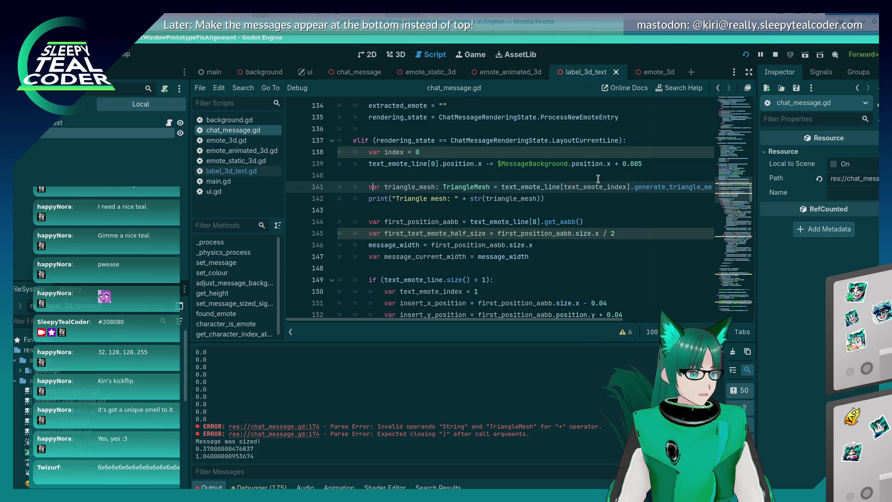
Change text_emote_index to 0 in text_emote_line[0] and run the game with F5.
{"action": "double_click", "coordinate": [600, 187]}
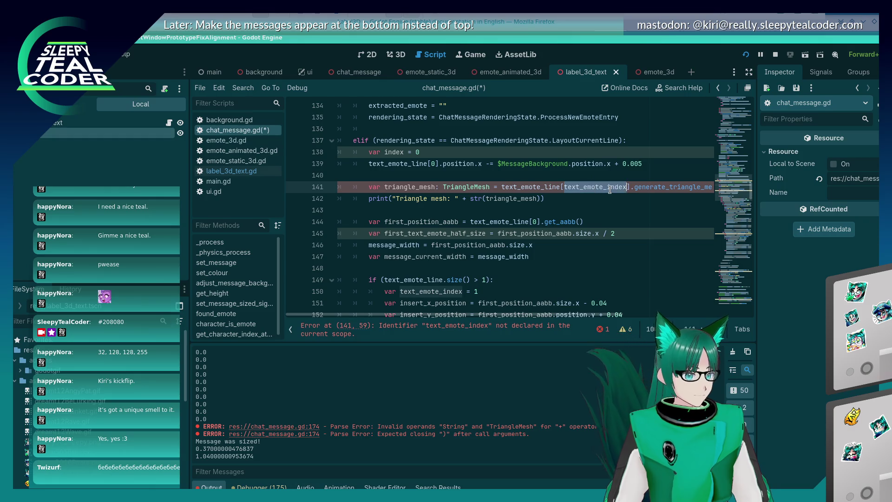
{"action": "type", "text": "0"}
{"action": "key", "text": "F5"}
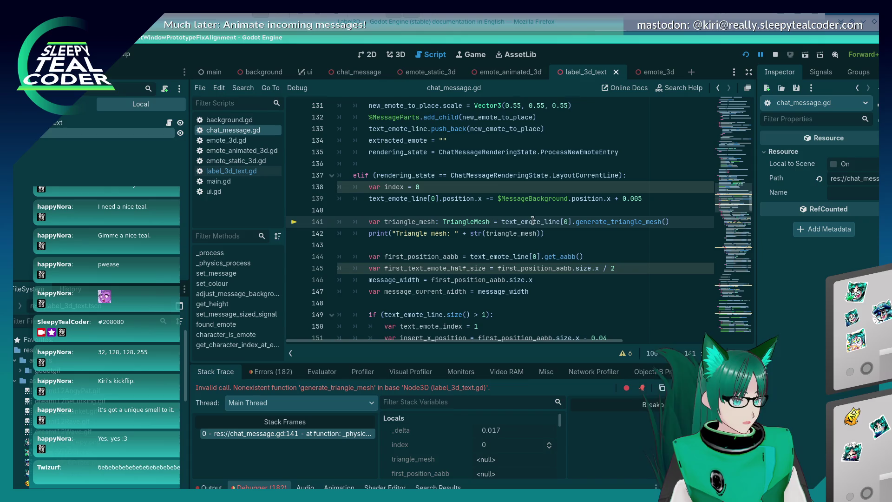
Add the line 'var text_emote_line_as_label_3d: Label3D = text_emote_line[0]' above triangle_mesh.
{"action": "mouse_move", "coordinate": [531, 224]}
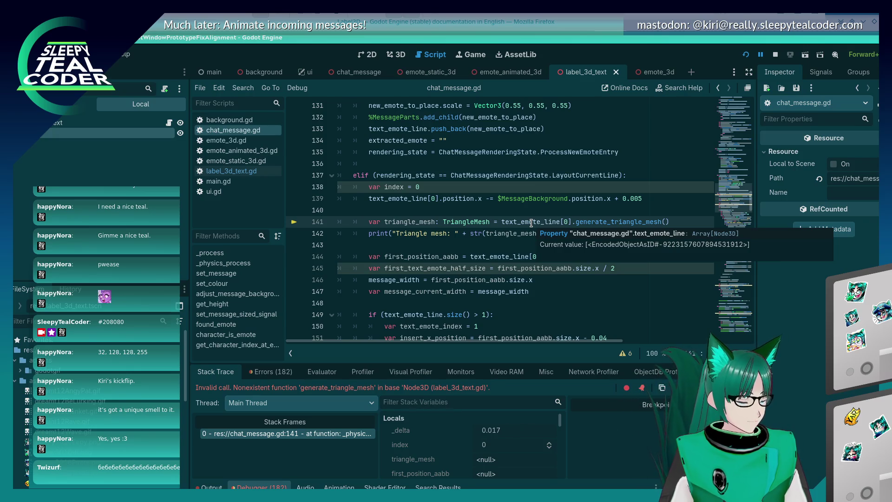
{"action": "left_click", "coordinate": [497, 214]}
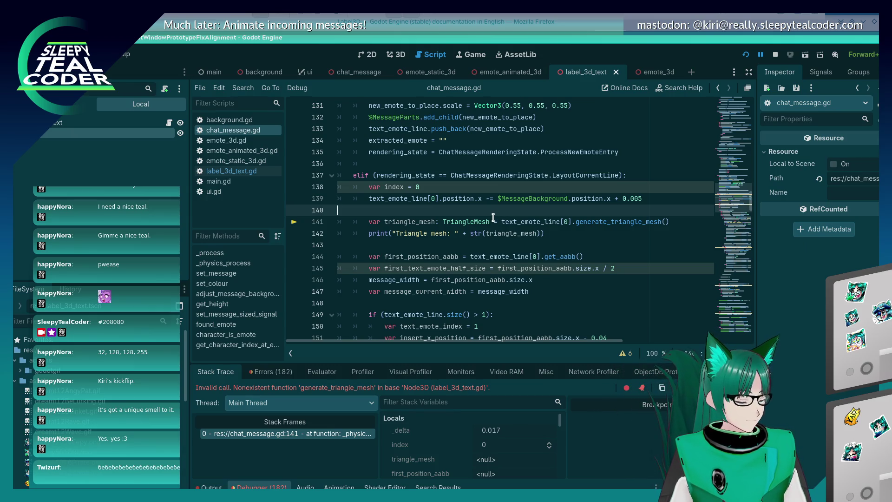
{"action": "key", "text": "Return"}
{"action": "type", "text": "var text_emote_line_as_label_3d ="}
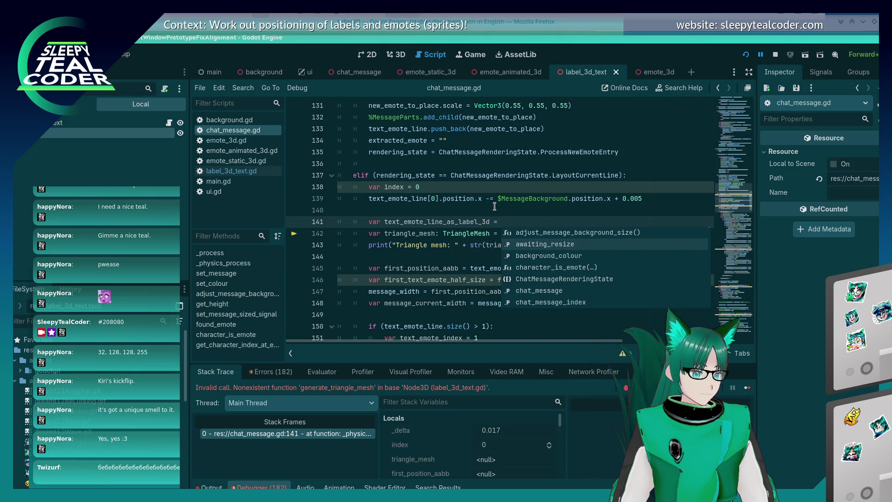
{"action": "key", "text": "Escape"}
{"action": "key", "text": "Down"}
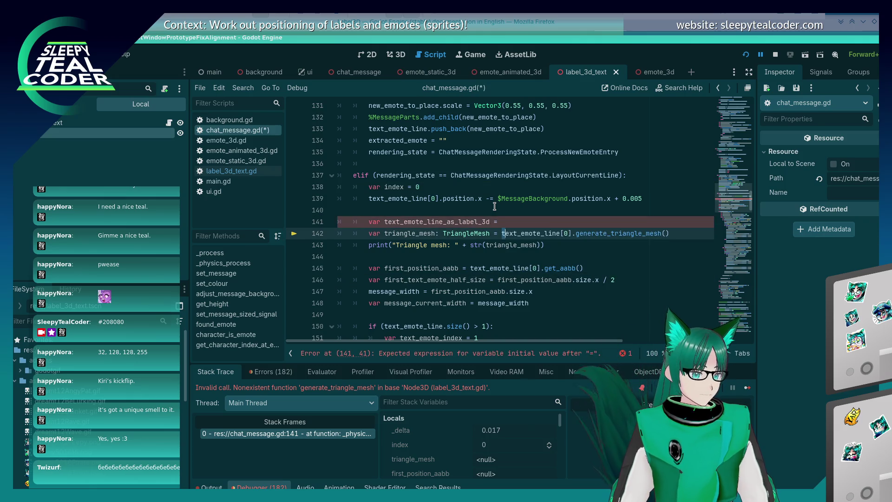
{"action": "key", "text": "Up"}
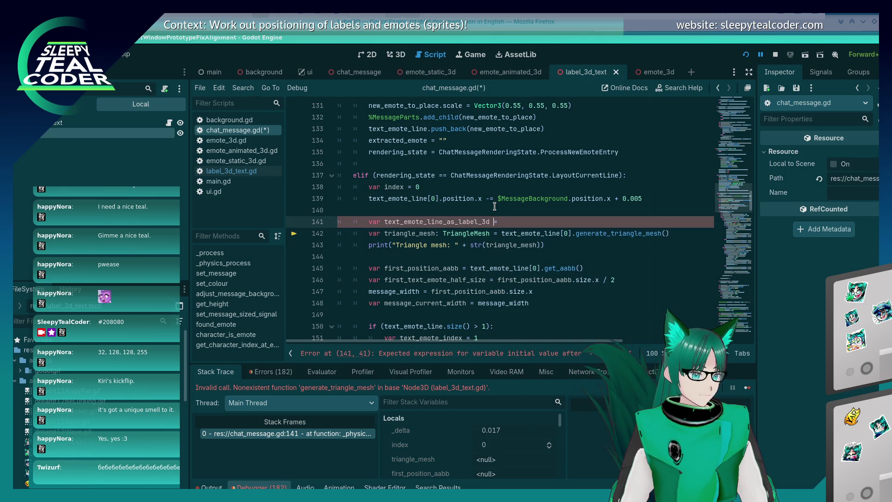
{"action": "type", "text": ": Te"}
{"action": "key", "text": "BackSpace"}
{"action": "key", "text": "BackSpace"}
{"action": "type", "text": "Label3D"}
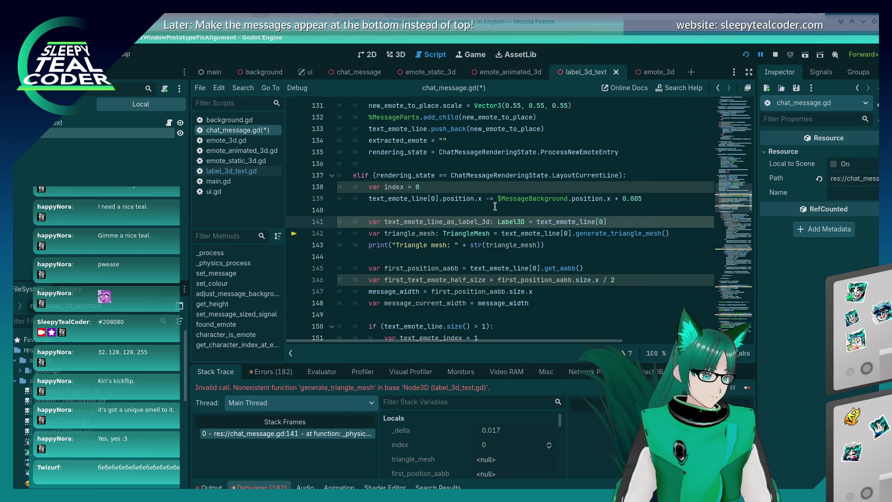
Replace text_emote_line[0] with text_emote_line_as_label_3d in the triangle_mesh line, save, and run.
{"action": "double_click", "coordinate": [475, 222]}
{"action": "key", "text": "ctrl+c"}
{"action": "left_click_drag", "start_coordinate": [501, 234], "coordinate": [571, 233]}
{"action": "key", "text": "ctrl+v"}
{"action": "key", "text": "ctrl+s"}
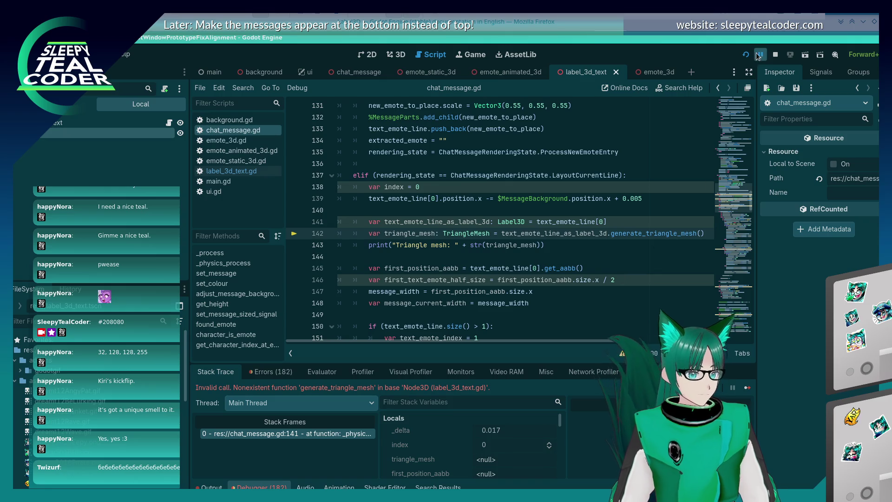
{"action": "left_click", "coordinate": [759, 55]}
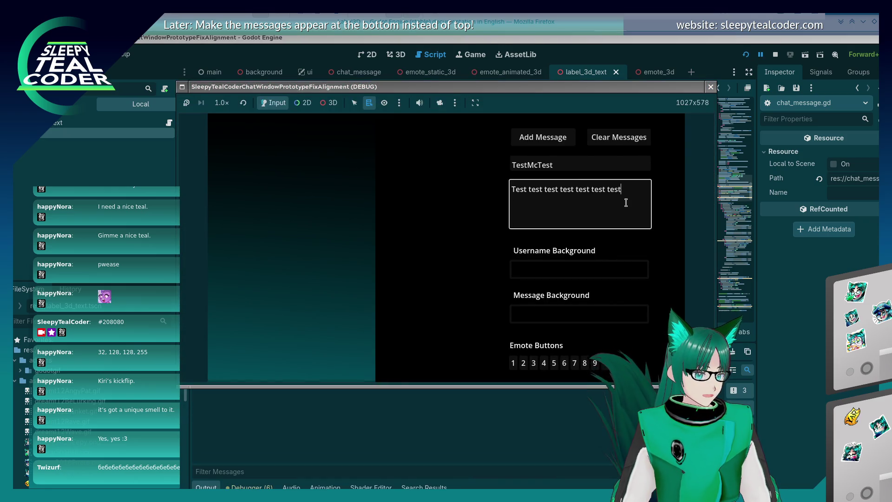
Submit a 'Testing' message in the running game.
{"action": "left_click_drag", "start_coordinate": [626, 203], "coordinate": [432, 166]}
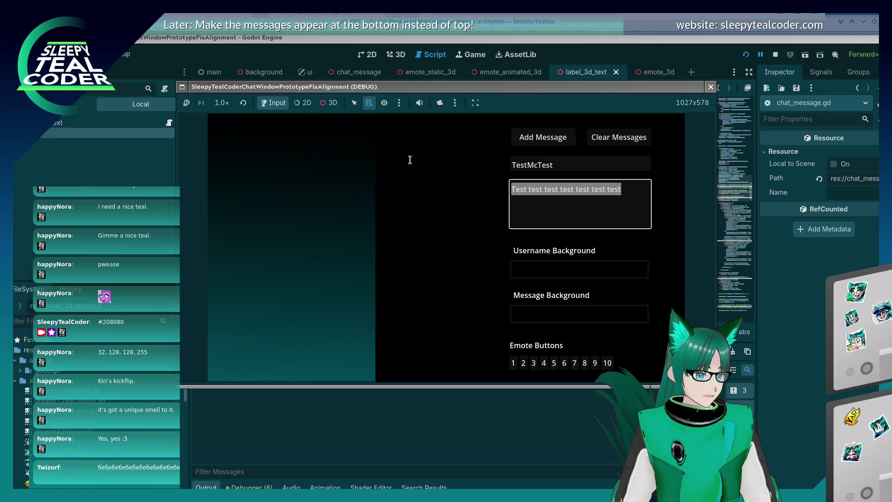
{"action": "type", "text": "Testing"}
{"action": "key", "text": "Return"}
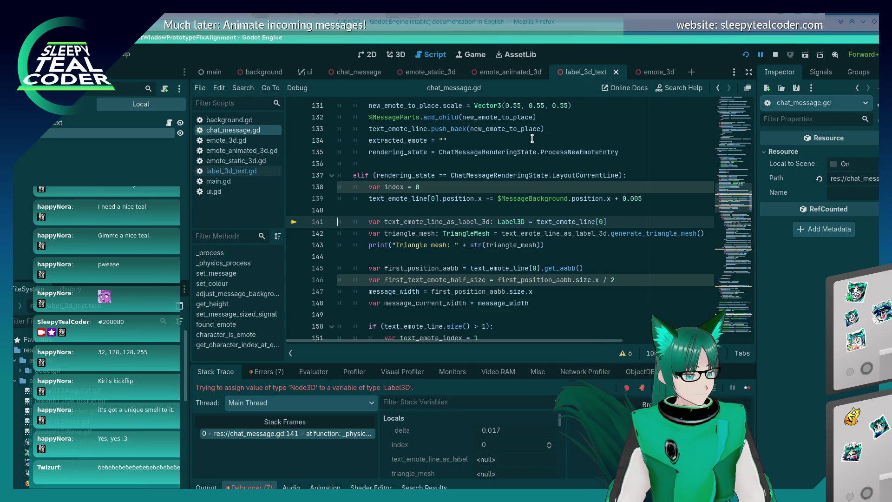
Delete the Label3D variable line and select the triangle_mesh line.
{"action": "left_click", "coordinate": [612, 221]}
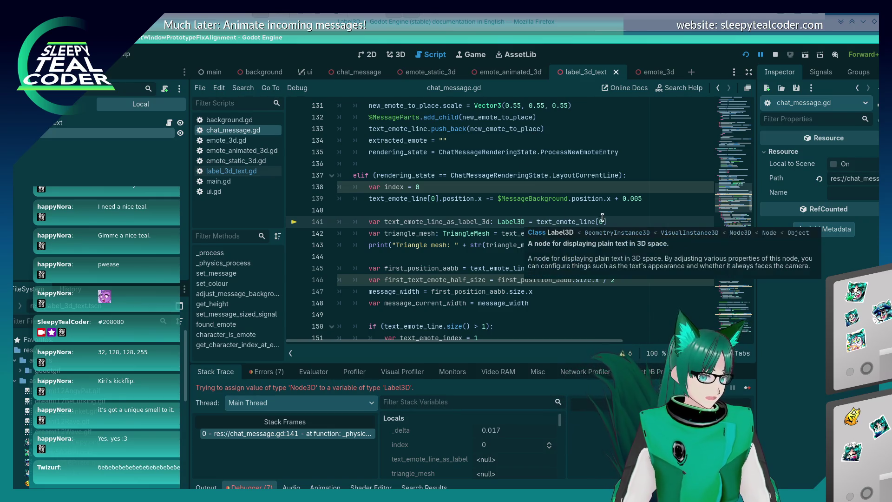
{"action": "key", "text": "ctrl+shift+k"}
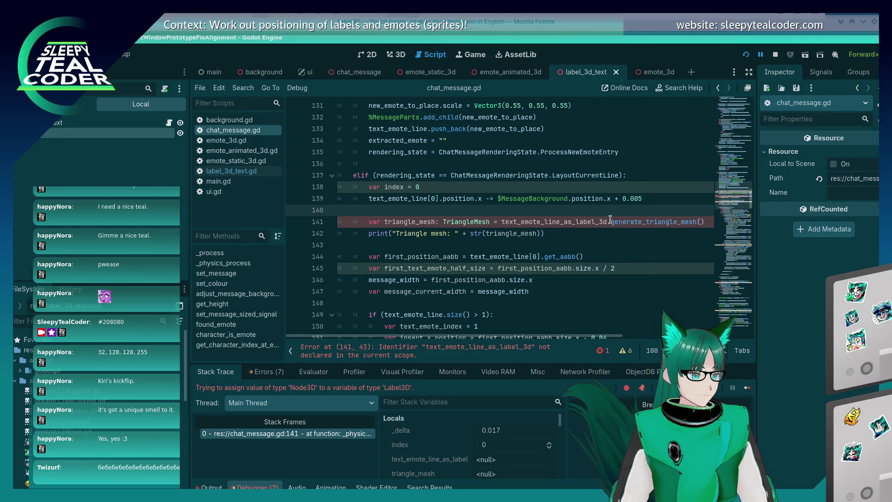
{"action": "key", "text": "Down"}
{"action": "key", "text": "shift+Home"}
{"action": "key", "text": "ctrl+c"}
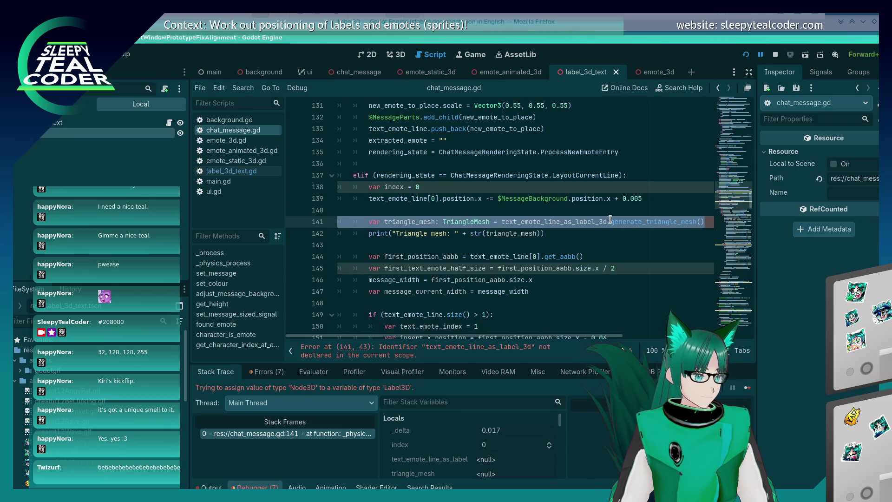
Remove the triangle_mesh and print lines from the line-layout branch and save.
{"action": "key", "text": "shift+Down"}
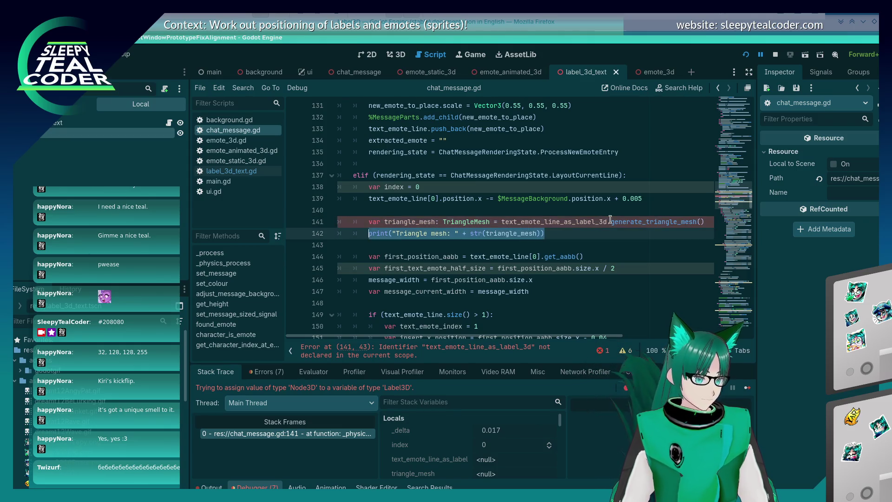
{"action": "key", "text": "BackSpace"}
{"action": "key", "text": "BackSpace"}
{"action": "key", "text": "BackSpace"}
{"action": "key", "text": "ctrl+s"}
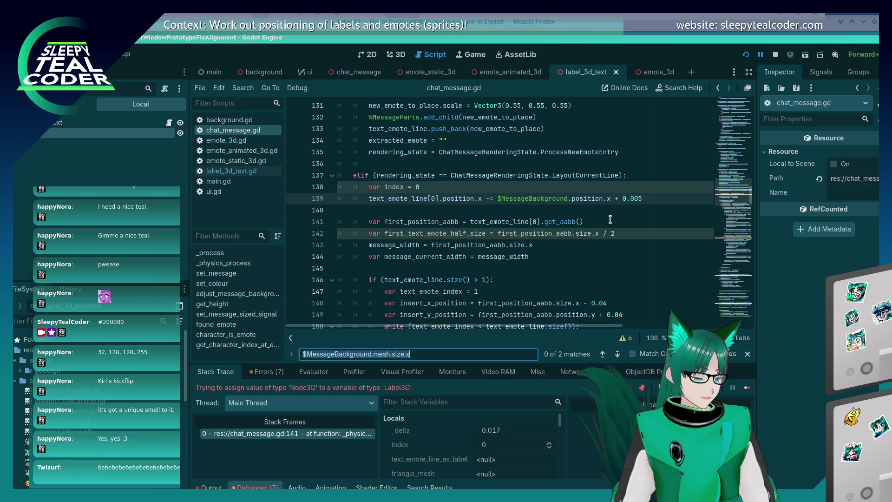
Paste the two lines above add_child( in the AddTextEntry branch, fixing their indentation.
{"action": "key", "text": "ctrl+f"}
{"action": "type", "text": "add_child("}
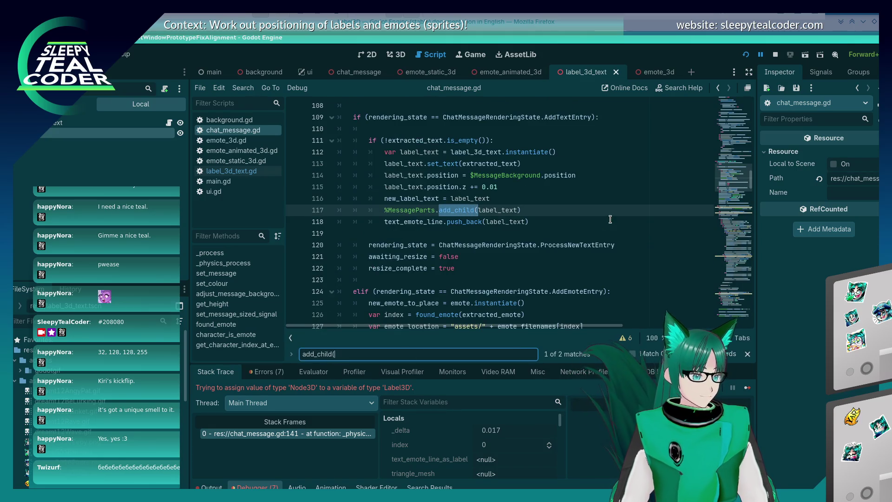
{"action": "key", "text": "Return"}
{"action": "type", "text": "("}
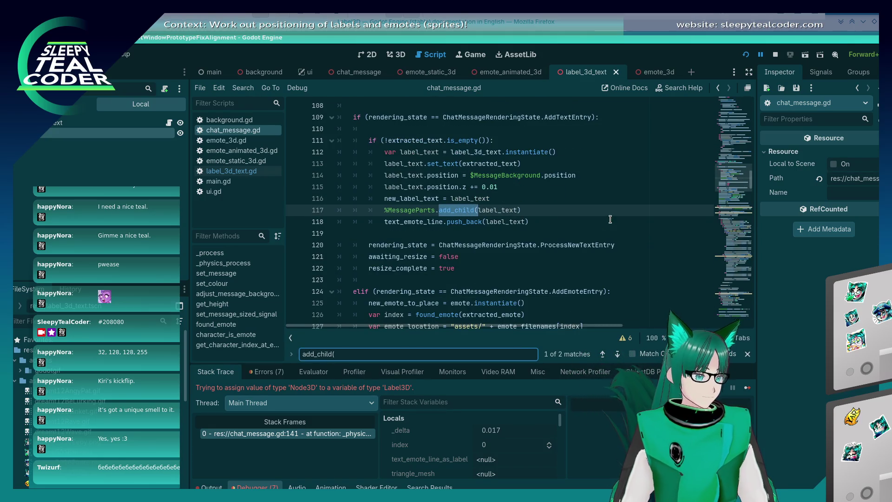
{"action": "key", "text": "Escape"}
{"action": "key", "text": "ctrl+v"}
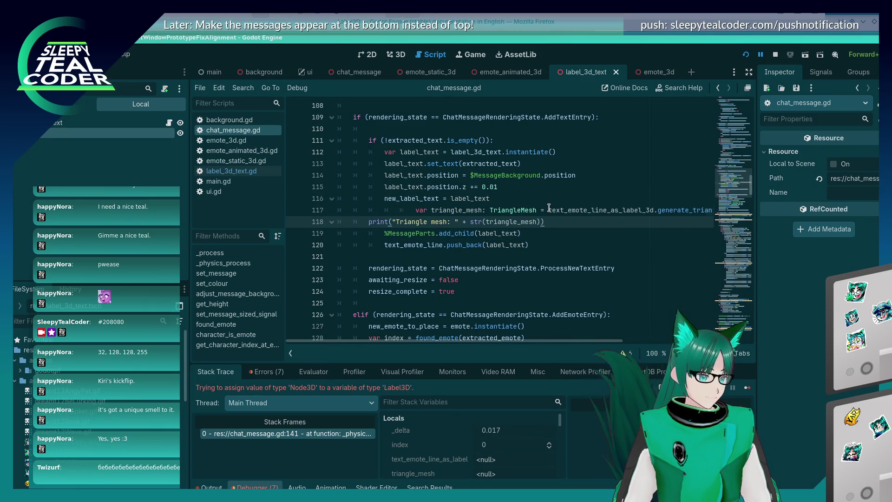
{"action": "key", "text": "Up"}
{"action": "key", "text": "shift+Tab"}
{"action": "key", "text": "shift+Tab"}
{"action": "key", "text": "Down"}
{"action": "key", "text": "Home"}
{"action": "key", "text": "Tab"}
Replace the old variable name with label_text in the triangle_mesh line and save.
{"action": "key", "text": "Up"}
{"action": "double_click", "coordinate": [401, 175]}
{"action": "key", "text": "ctrl+c"}
{"action": "double_click", "coordinate": [549, 210]}
{"action": "key", "text": "ctrl+v"}
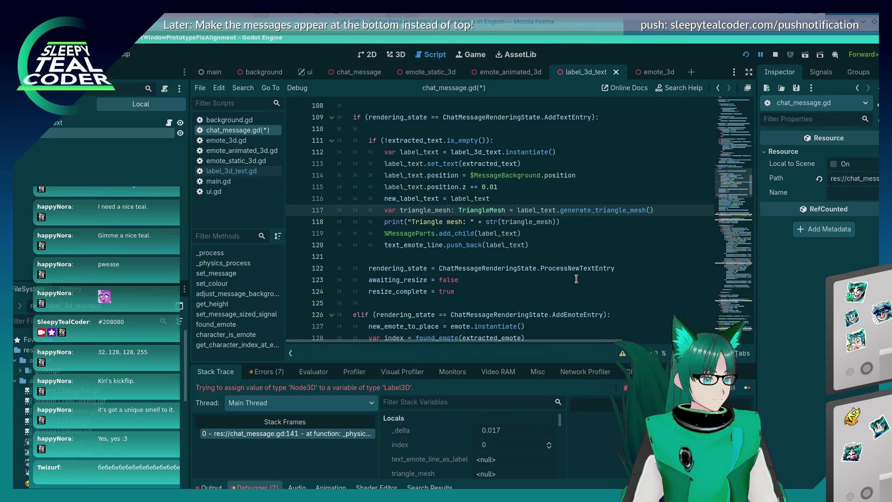
{"action": "key", "text": "ctrl+s"}
{"action": "key", "text": "alt+Tab"}
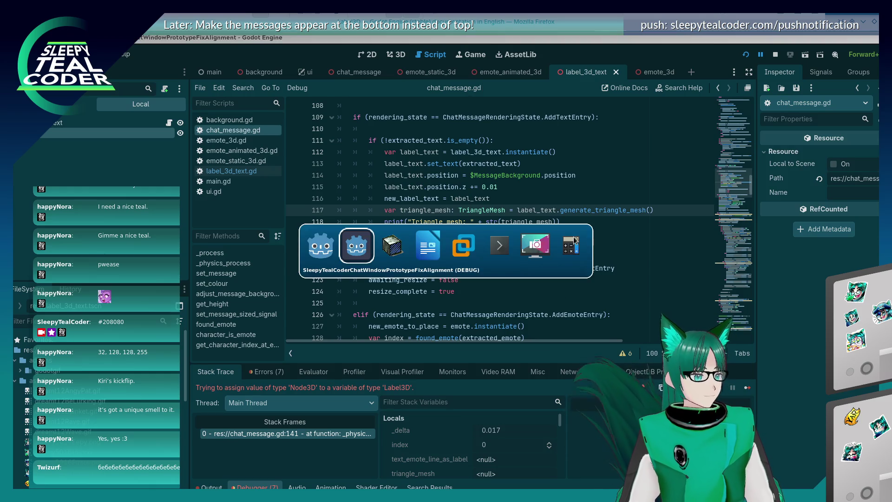
Add a test message in the running game, hitting the Node3D generate_triangle_mesh error.
{"action": "left_click", "coordinate": [744, 388]}
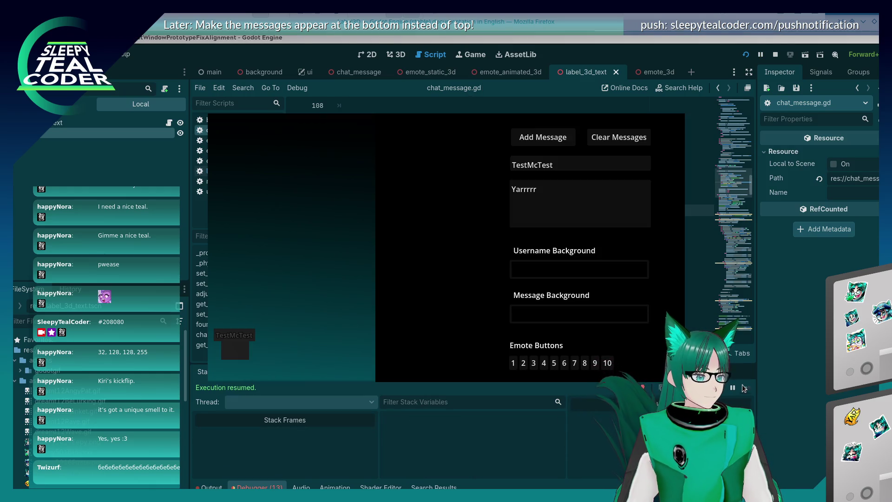
{"action": "left_click", "coordinate": [558, 144]}
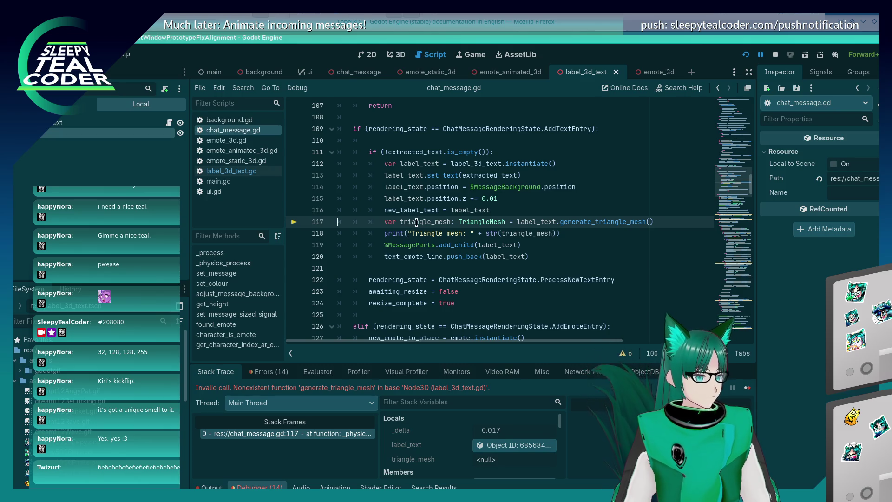
{"action": "left_click", "coordinate": [403, 291]}
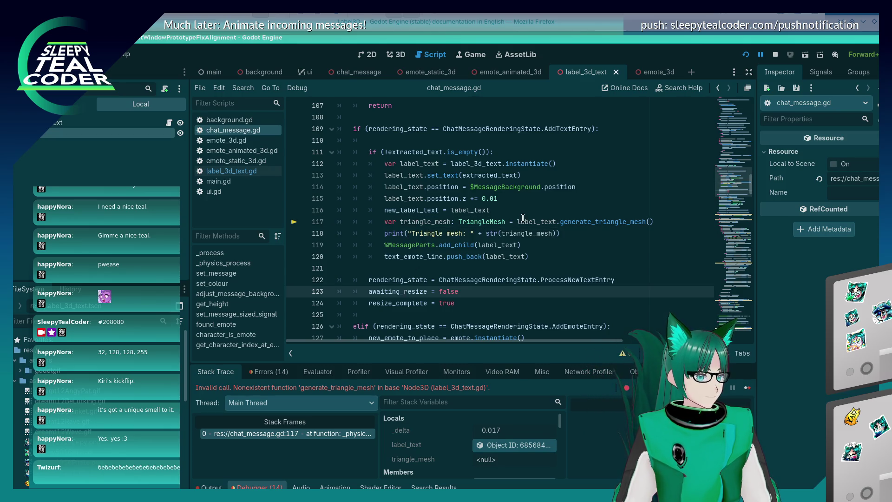
Select the triangle_mesh and print lines 117–118 and remove them from chat_message.gd.
{"action": "mouse_move", "coordinate": [523, 217]}
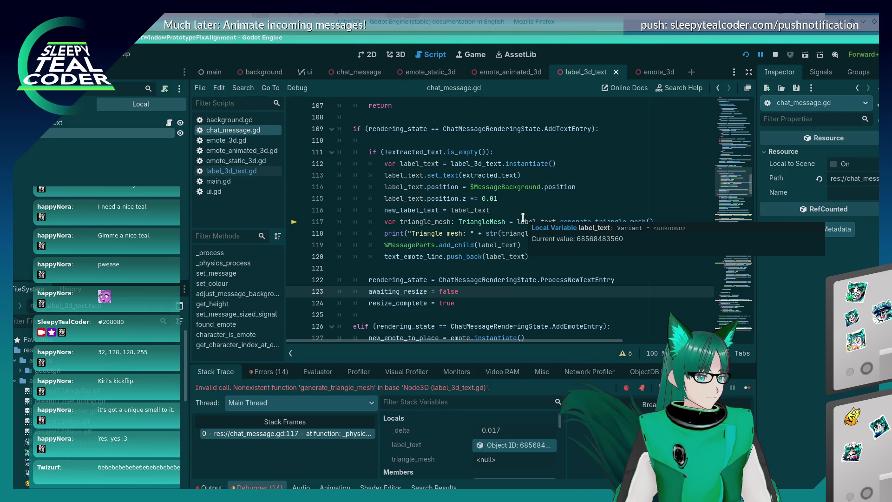
{"action": "left_click", "coordinate": [523, 218]}
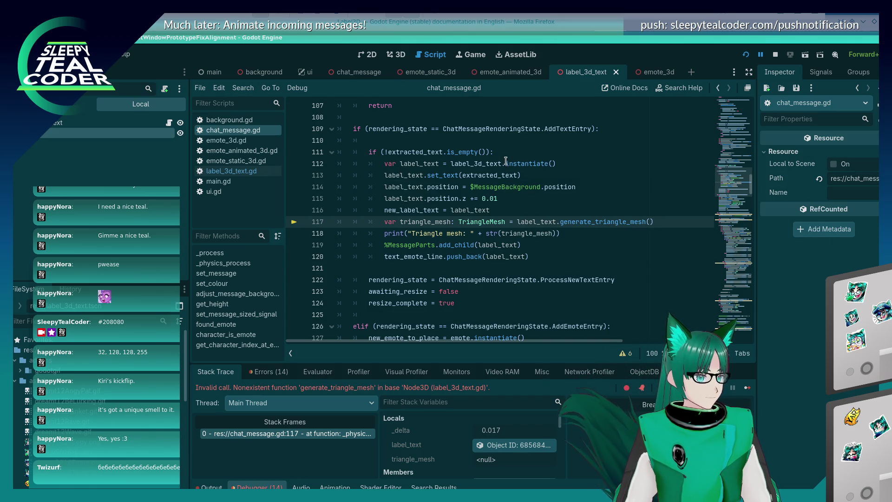
{"action": "mouse_move", "coordinate": [516, 161]}
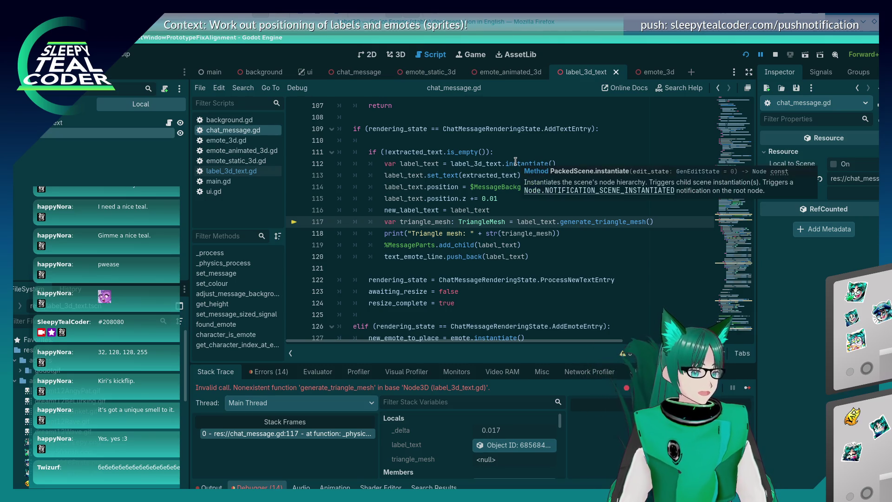
{"action": "left_click", "coordinate": [591, 238]}
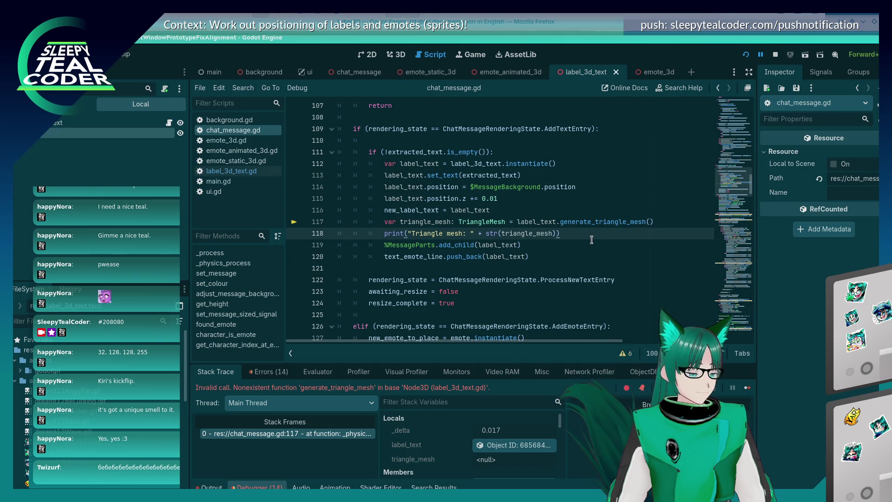
{"action": "key", "text": "shift+Up"}
{"action": "key", "text": "shift+Up"}
{"action": "key", "text": "BackSpace"}
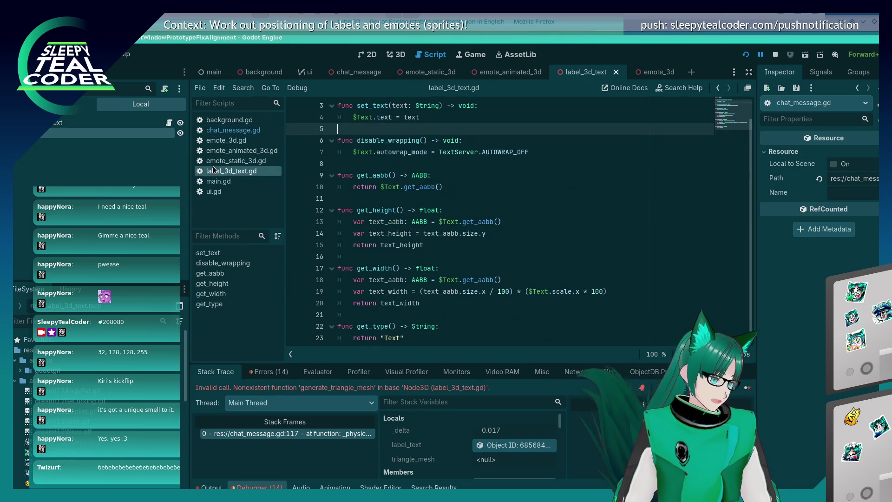
Paste the two triangle mesh lines into set_text of label_3d_text.gd and dedent them.
{"action": "left_click", "coordinate": [213, 168]}
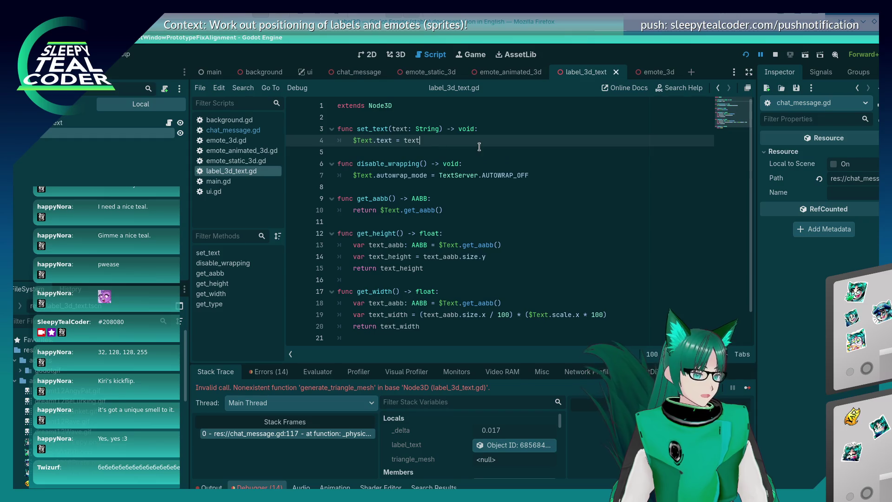
{"action": "key", "text": "ctrl+v"}
{"action": "key", "text": "Up"}
{"action": "key", "text": "shift+Tab"}
{"action": "key", "text": "shift+Tab"}
{"action": "key", "text": "Down"}
{"action": "key", "text": "shift+Tab"}
{"action": "key", "text": "shift+Tab"}
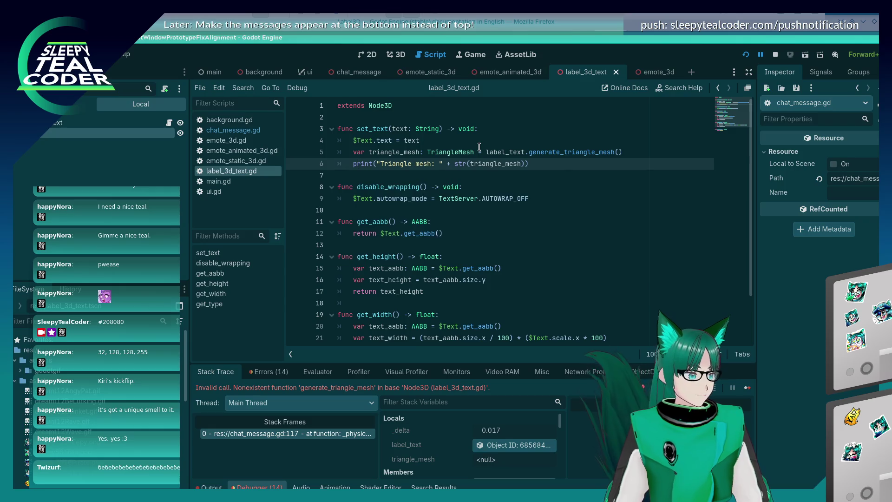
{"action": "type", "text": "p"}
{"action": "key", "text": "Escape"}
Replace label_text with $Text in the mesh line and resume the debug game.
{"action": "key", "text": "Up"}
{"action": "key", "text": "Up"}
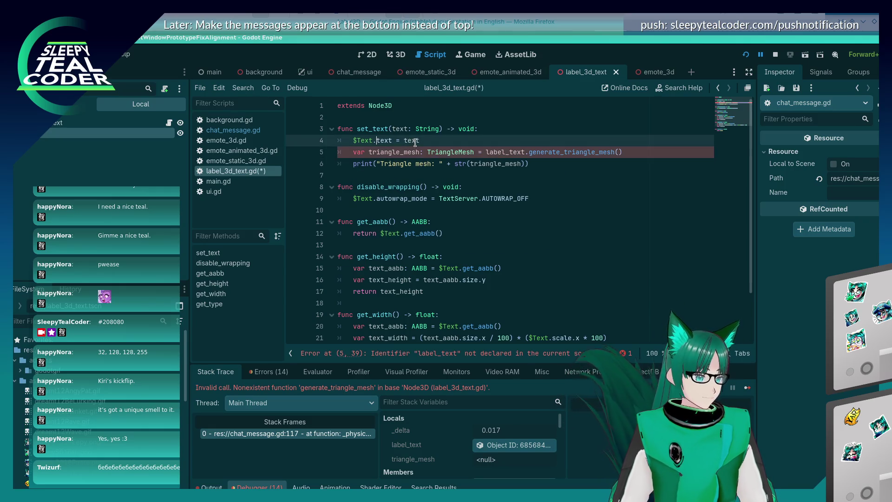
{"action": "key", "text": "Up"}
{"action": "key", "text": "Up"}
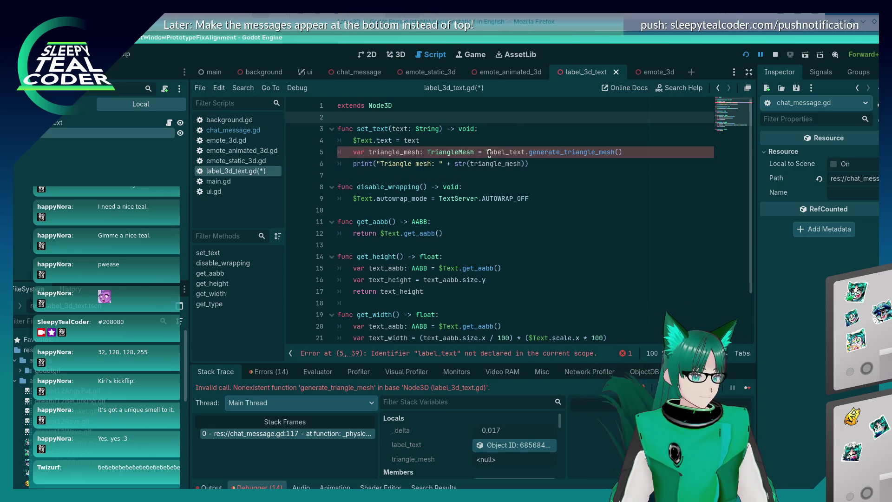
{"action": "left_click_drag", "start_coordinate": [487, 153], "coordinate": [513, 151]}
{"action": "type", "text": "$Text"}
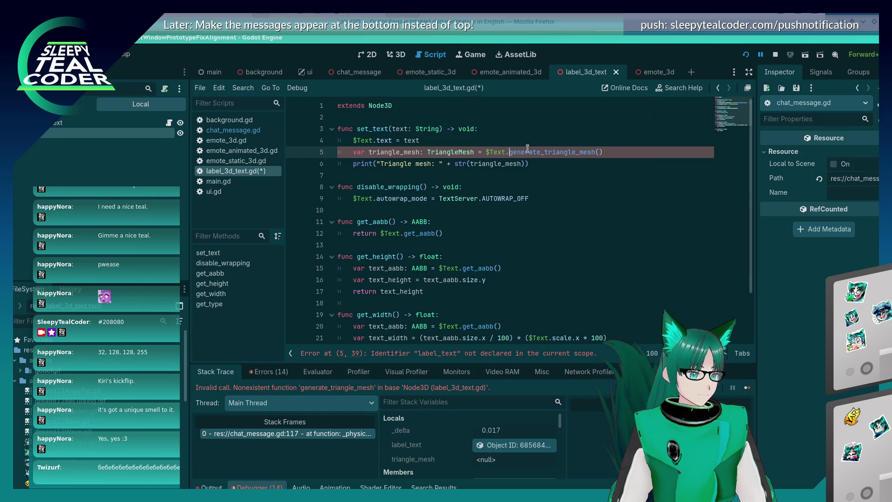
{"action": "left_click", "coordinate": [521, 171]}
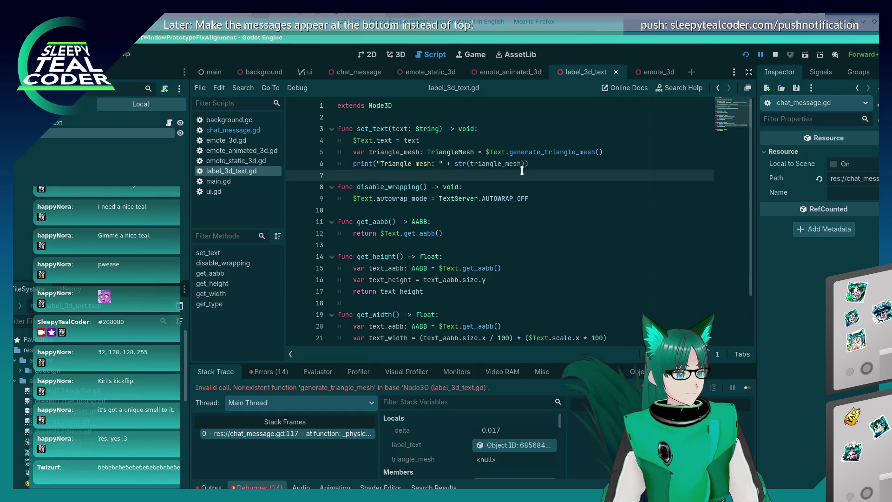
{"action": "key", "text": "alt+Tab"}
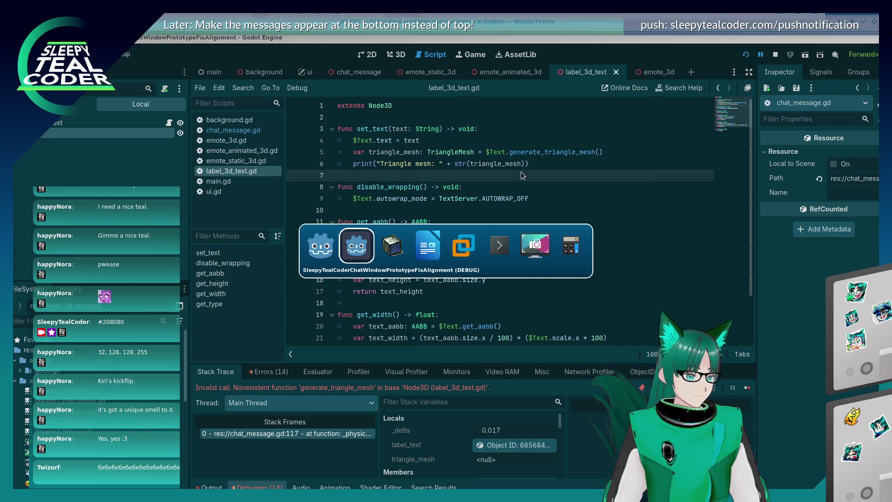
{"action": "left_click", "coordinate": [745, 389]}
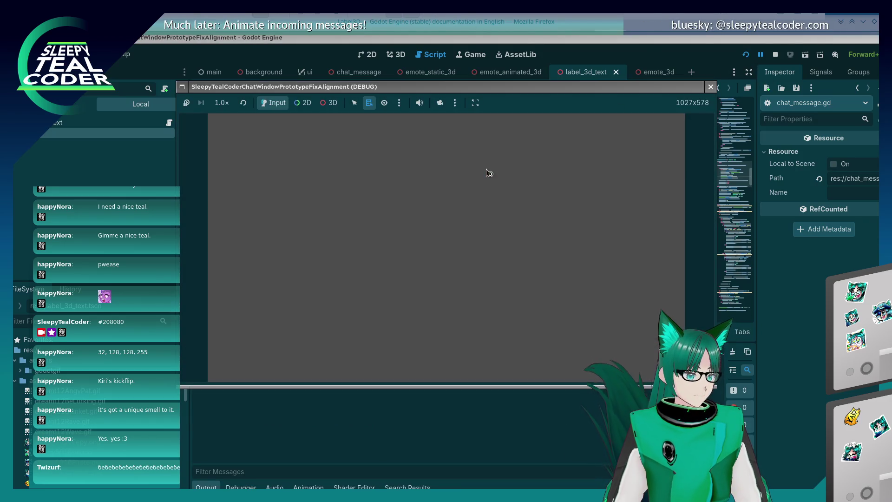
Add a 'Yarrrr' message in the chat test, logging a null triangle mesh.
{"action": "left_click_drag", "start_coordinate": [620, 201], "coordinate": [428, 183]}
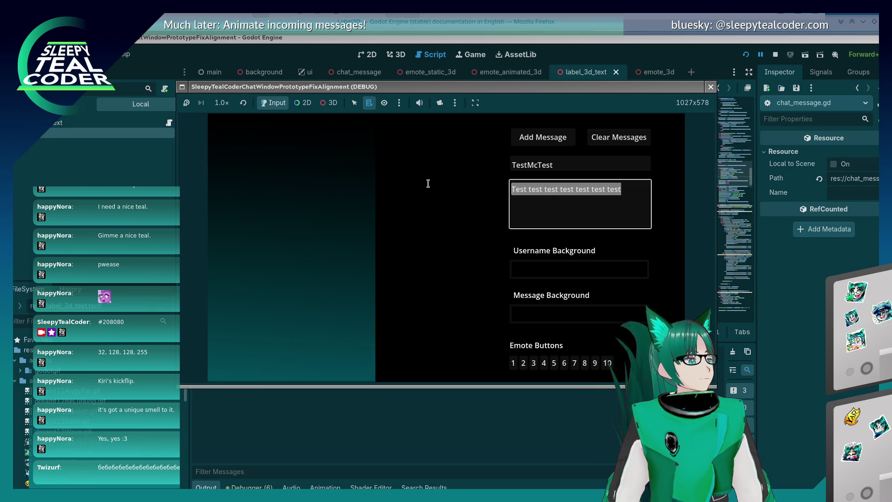
{"action": "key", "text": "BackSpace"}
{"action": "type", "text": "Yarrrr"}
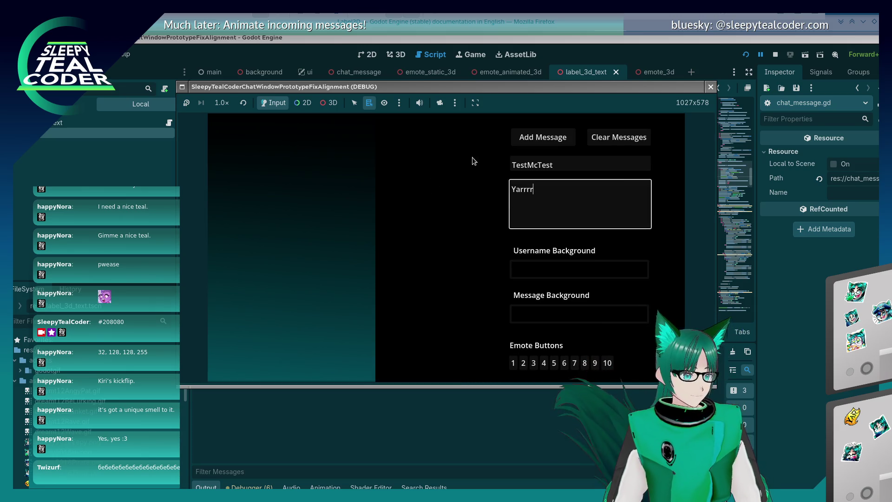
{"action": "left_click", "coordinate": [530, 141]}
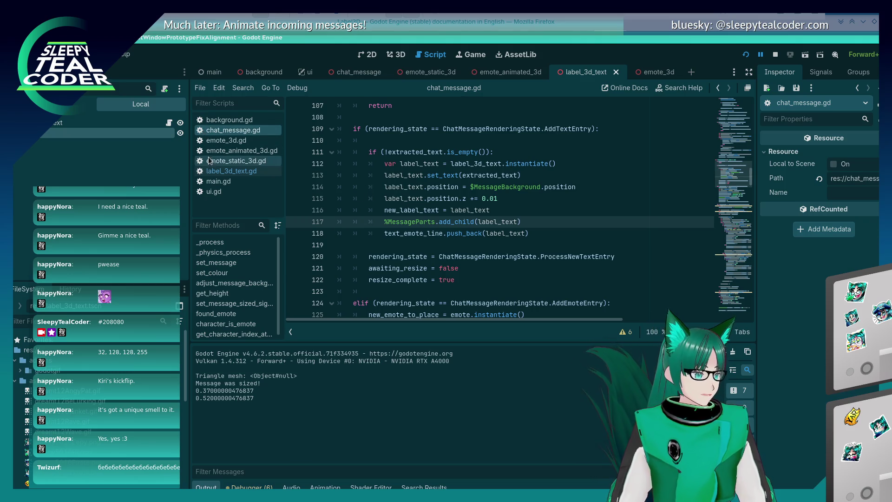
Delete the two triangle mesh lines from set_text in label_3d_text.gd.
{"action": "left_click", "coordinate": [218, 171]}
{"action": "key", "text": "Up"}
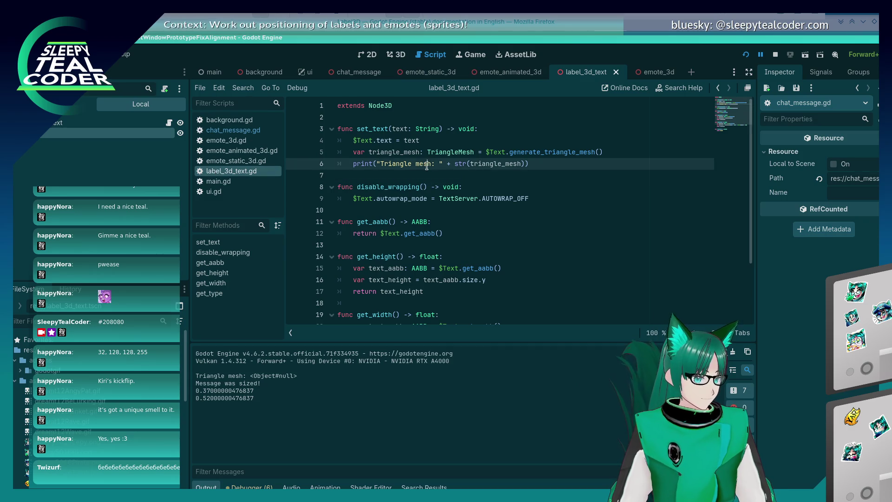
{"action": "key", "text": "shift+Home"}
{"action": "key", "text": "shift+Up"}
{"action": "key", "text": "shift+Home"}
{"action": "key", "text": "BackSpace"}
{"action": "key", "text": "BackSpace"}
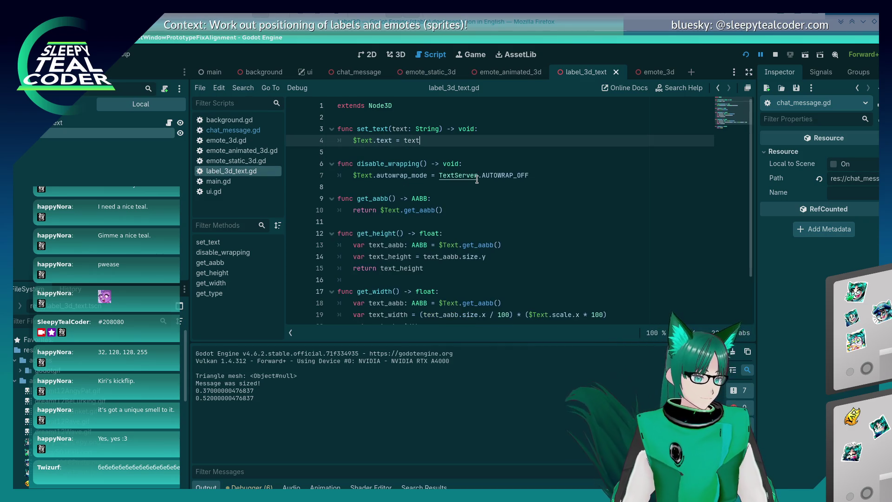
{"action": "key", "text": "alt+Tab"}
{"action": "key", "text": "alt+Tab"}
{"action": "key", "text": "alt+Tab"}
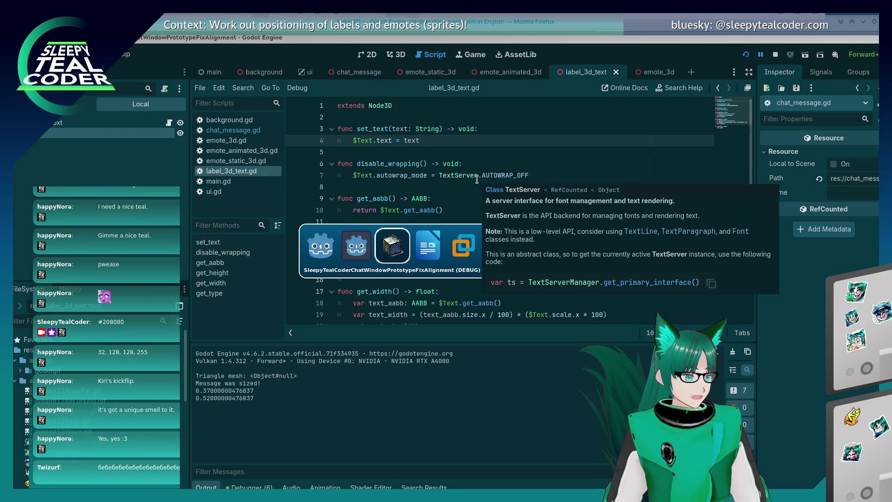
Scroll the Label3D reference past generate_triangle_mesh, Methods and Enumerations to the Properties table.
{"action": "scroll", "coordinate": [523, 335], "scroll_direction": "down", "scroll_amount": 3}
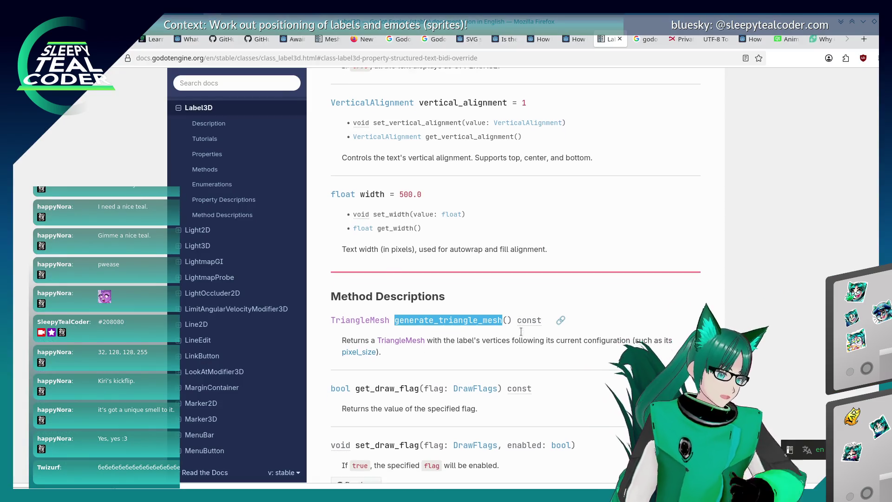
{"action": "scroll", "coordinate": [424, 268], "scroll_direction": "down", "scroll_amount": 3}
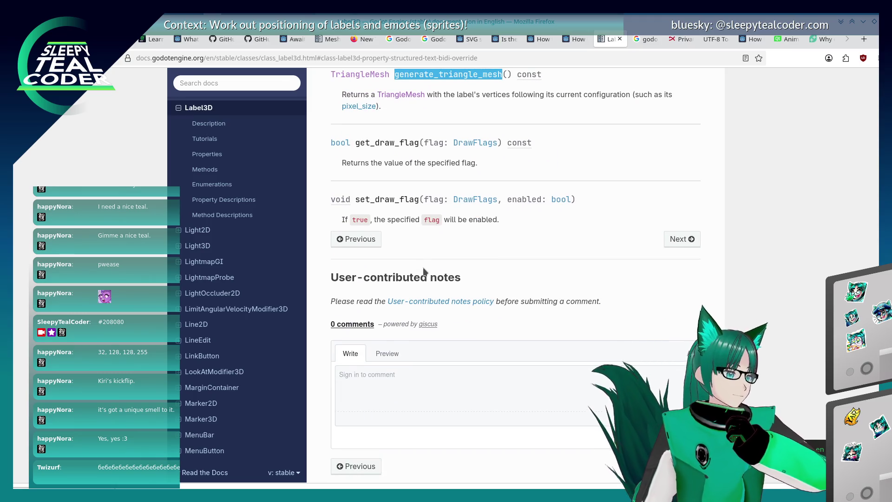
{"action": "scroll", "coordinate": [424, 271], "scroll_direction": "up", "scroll_amount": 3}
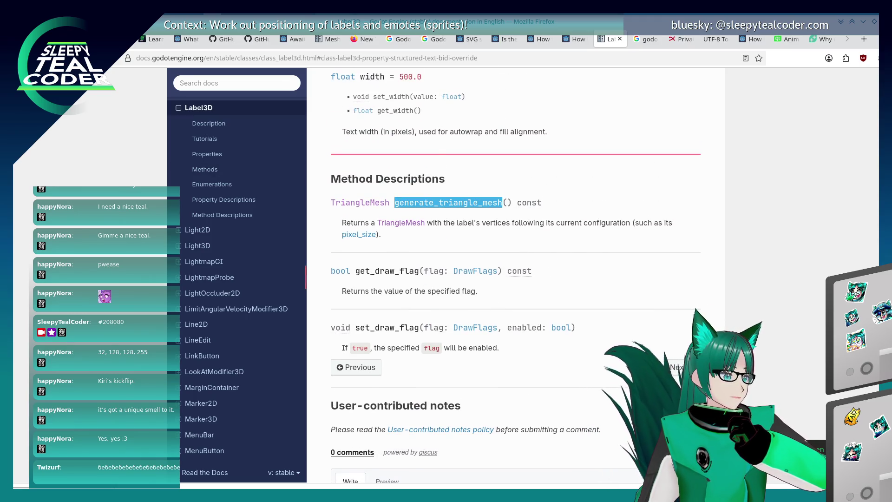
{"action": "key", "text": "alt+Left"}
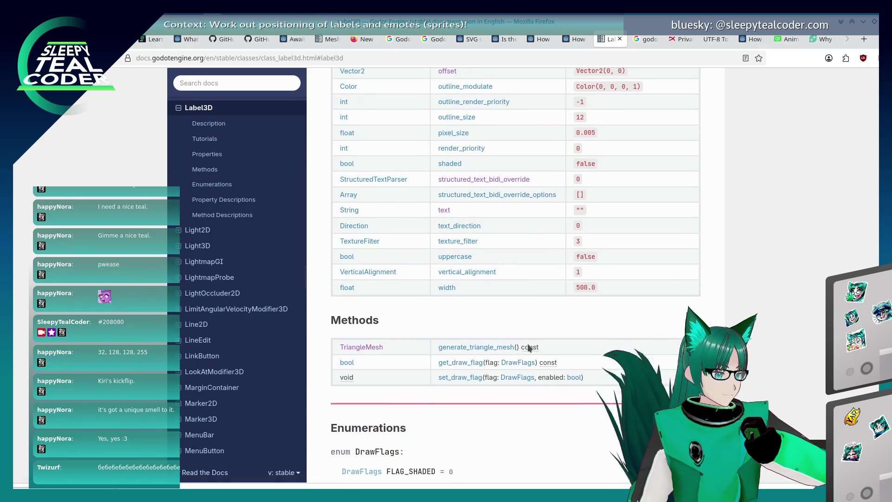
{"action": "scroll", "coordinate": [528, 344], "scroll_direction": "down", "scroll_amount": 2}
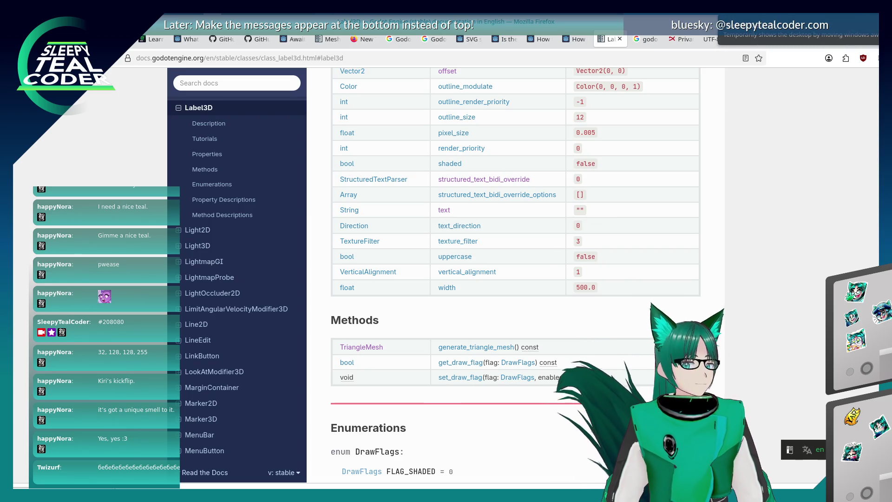
{"action": "scroll", "coordinate": [587, 306], "scroll_direction": "down", "scroll_amount": 5}
{"action": "scroll", "coordinate": [528, 392], "scroll_direction": "up", "scroll_amount": 3}
{"action": "scroll", "coordinate": [528, 393], "scroll_direction": "up", "scroll_amount": 1}
{"action": "scroll", "coordinate": [528, 392], "scroll_direction": "down", "scroll_amount": 6}
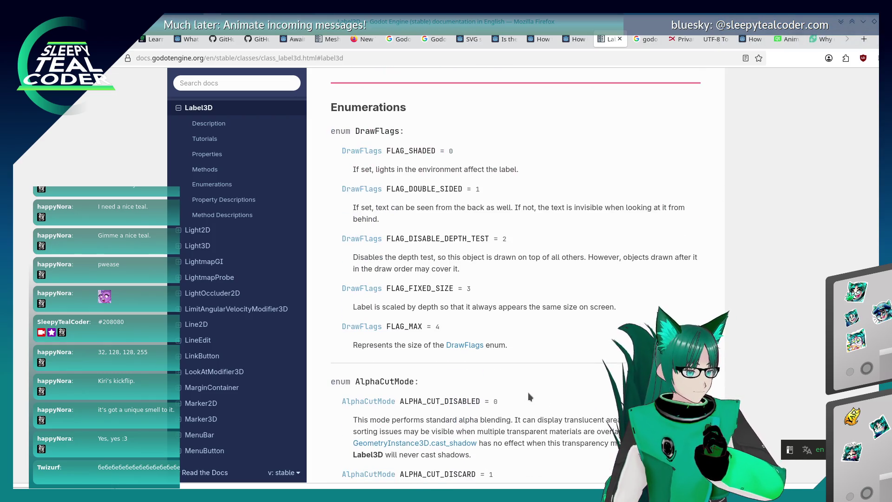
{"action": "scroll", "coordinate": [528, 392], "scroll_direction": "up", "scroll_amount": 10}
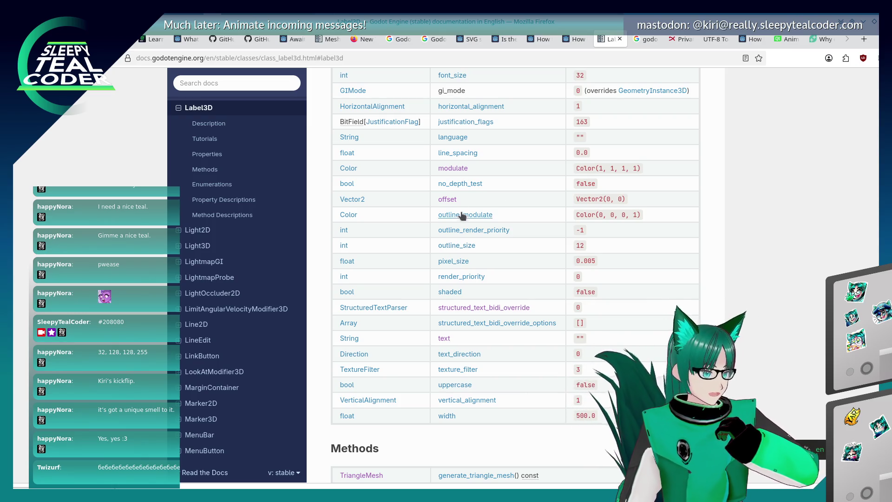
Read the outline_modulate property description on the Label3D class reference.
{"action": "left_click", "coordinate": [450, 200]}
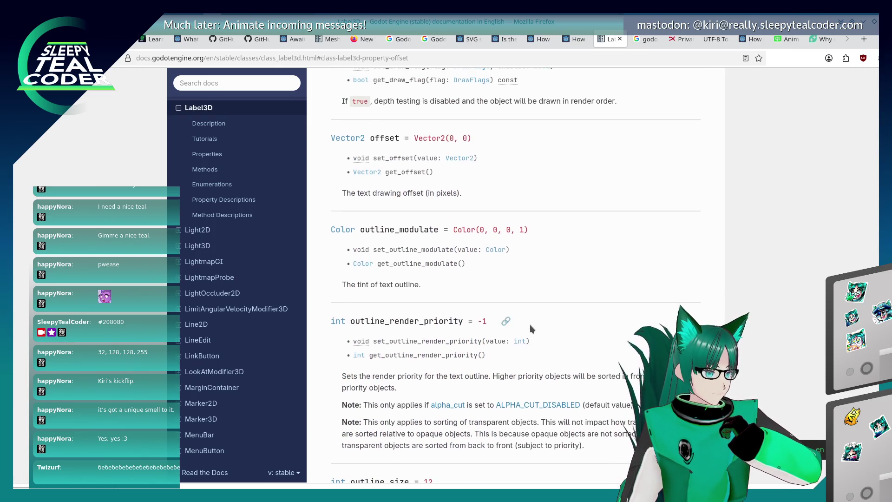
{"action": "scroll", "coordinate": [529, 325], "scroll_direction": "up", "scroll_amount": 1}
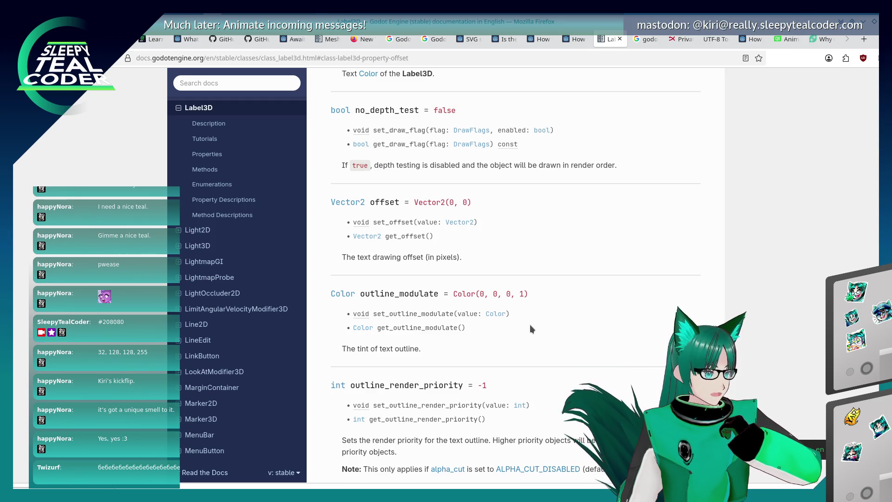
{"action": "scroll", "coordinate": [530, 324], "scroll_direction": "down", "scroll_amount": 10}
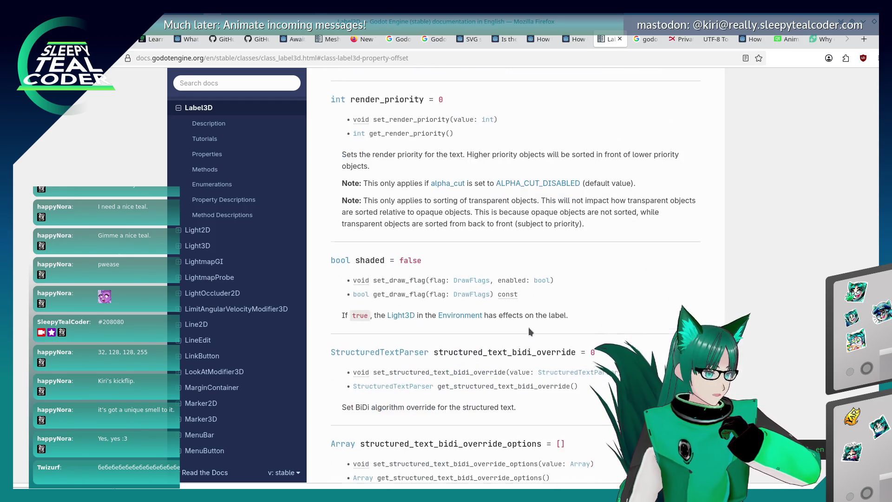
{"action": "scroll", "coordinate": [528, 327], "scroll_direction": "down", "scroll_amount": 10}
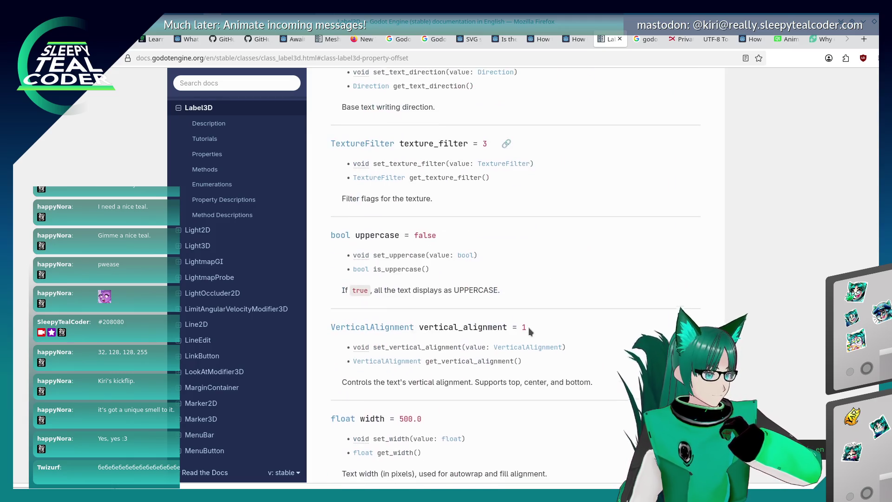
Open the TextureFilter type documentation on the BaseMaterial3D page and scroll through it.
{"action": "left_click", "coordinate": [487, 163]}
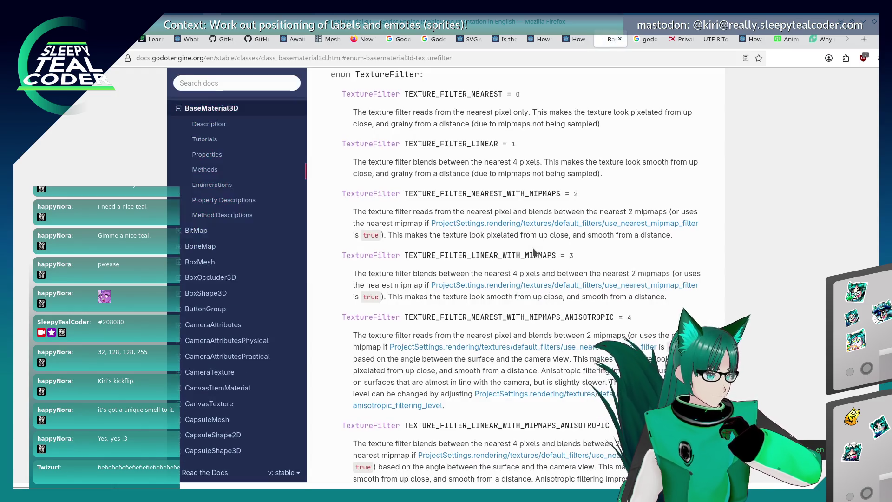
{"action": "scroll", "coordinate": [528, 320], "scroll_direction": "down", "scroll_amount": 3}
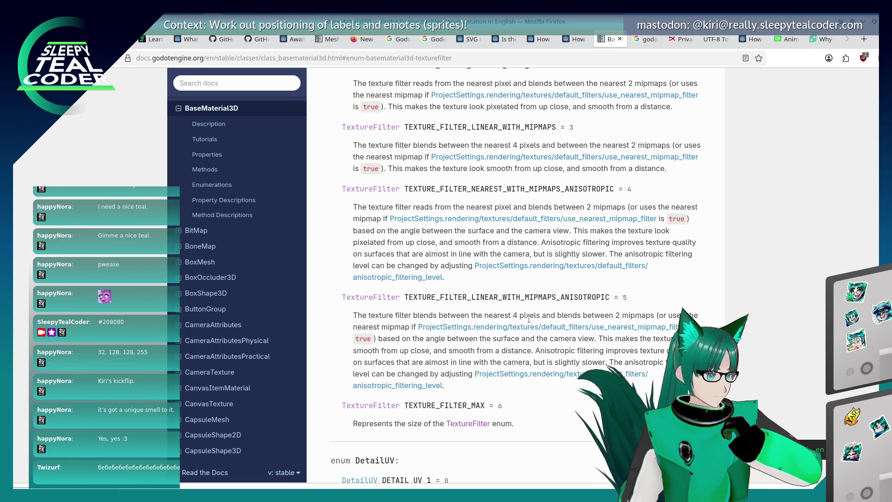
{"action": "scroll", "coordinate": [529, 320], "scroll_direction": "down", "scroll_amount": 7}
{"action": "scroll", "coordinate": [529, 322], "scroll_direction": "down", "scroll_amount": 5}
{"action": "scroll", "coordinate": [529, 321], "scroll_direction": "down", "scroll_amount": 2}
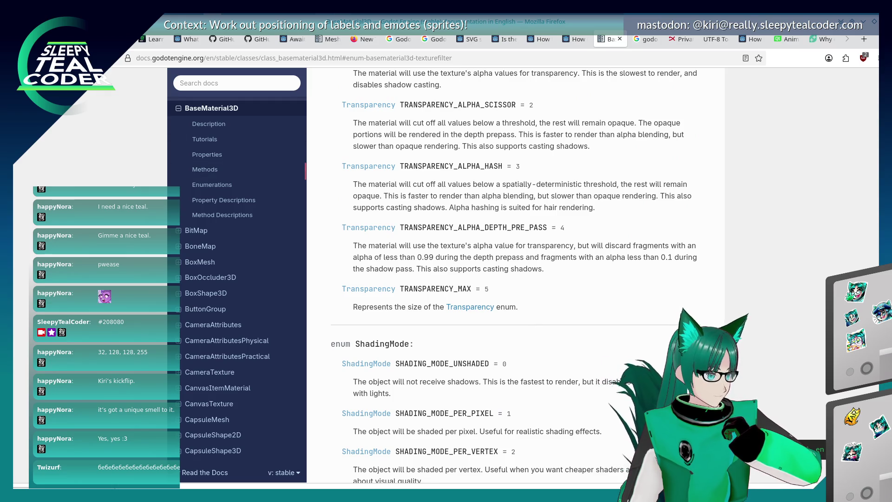
Return to the Label3D page and scroll up to its Methods summary and DrawFlags enumeration.
{"action": "key", "text": "alt+Left"}
{"action": "scroll", "coordinate": [482, 379], "scroll_direction": "down", "scroll_amount": 7}
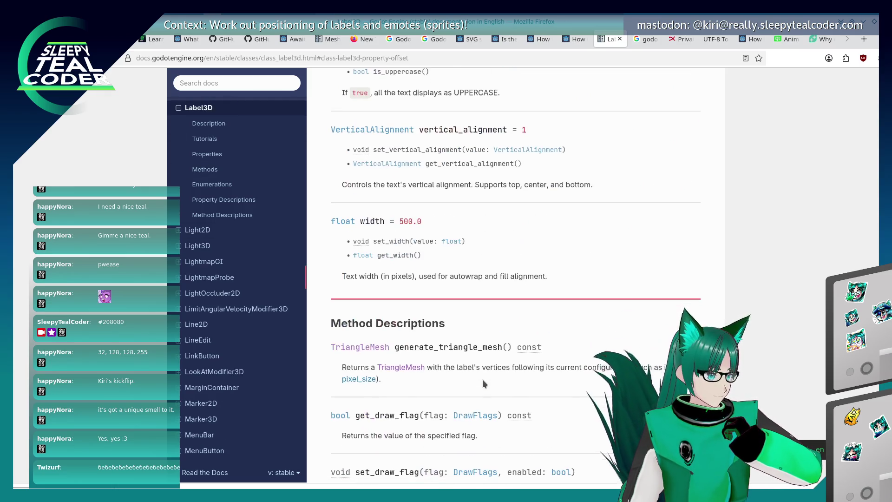
{"action": "scroll", "coordinate": [481, 379], "scroll_direction": "up", "scroll_amount": 20}
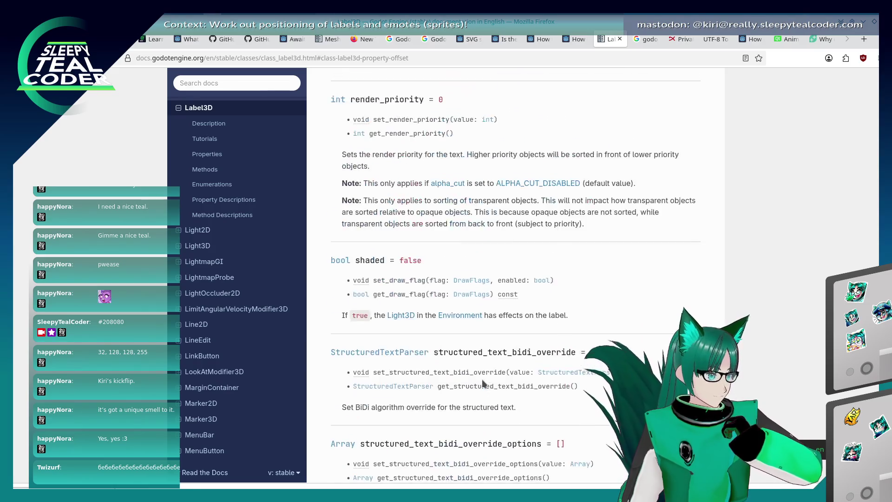
{"action": "scroll", "coordinate": [483, 382], "scroll_direction": "up", "scroll_amount": 3}
{"action": "scroll", "coordinate": [482, 380], "scroll_direction": "down", "scroll_amount": 4}
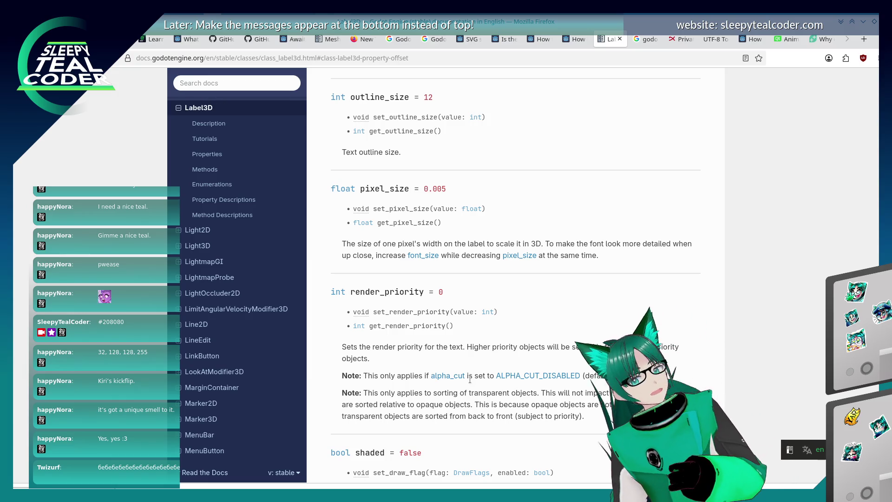
{"action": "scroll", "coordinate": [496, 353], "scroll_direction": "up", "scroll_amount": 7}
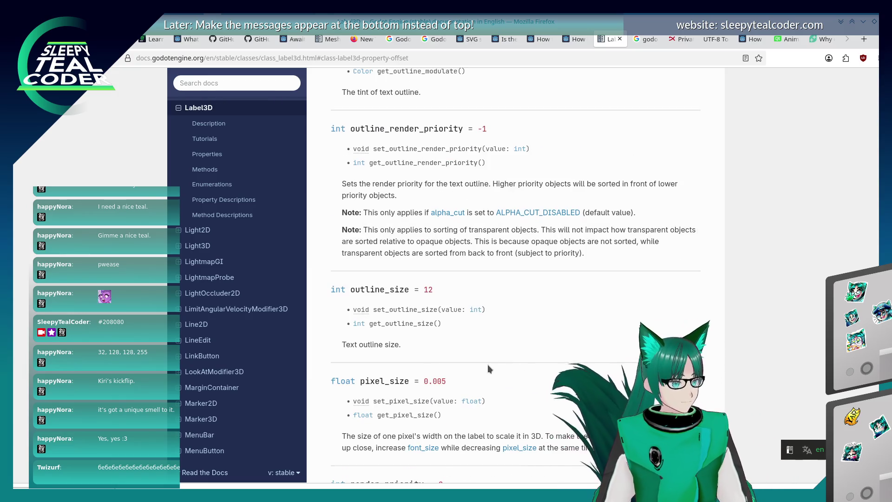
{"action": "scroll", "coordinate": [439, 396], "scroll_direction": "up", "scroll_amount": 7}
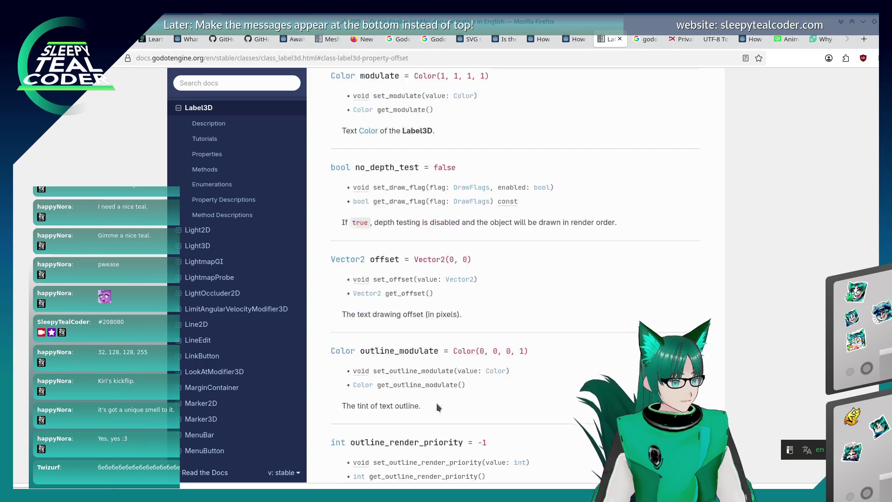
{"action": "scroll", "coordinate": [436, 403], "scroll_direction": "up", "scroll_amount": 7}
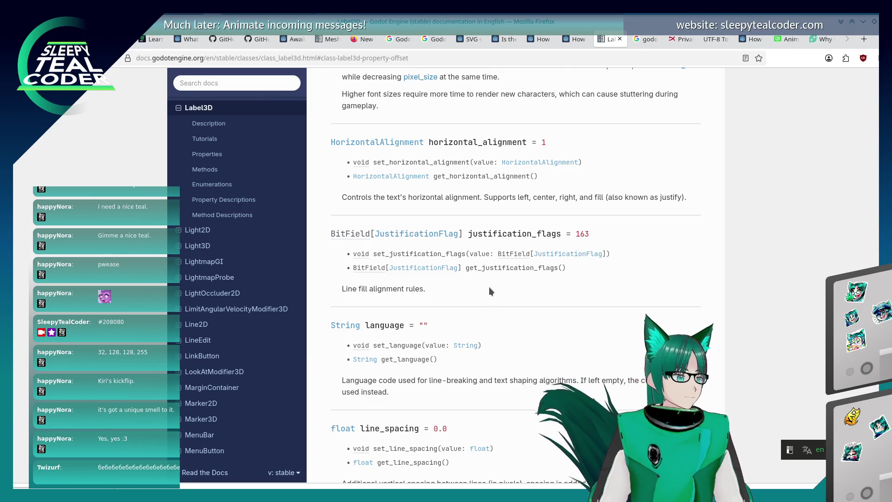
{"action": "scroll", "coordinate": [493, 292], "scroll_direction": "up", "scroll_amount": 1}
{"action": "scroll", "coordinate": [493, 292], "scroll_direction": "up", "scroll_amount": 10}
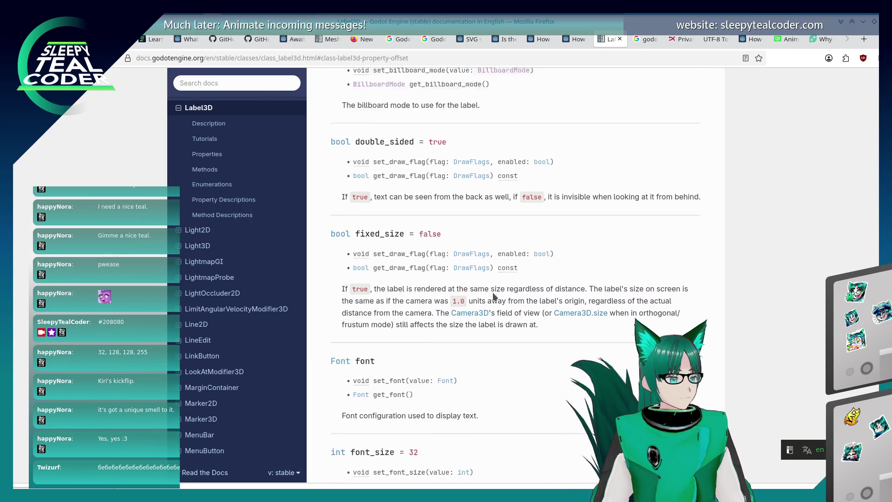
{"action": "scroll", "coordinate": [493, 293], "scroll_direction": "up", "scroll_amount": 1}
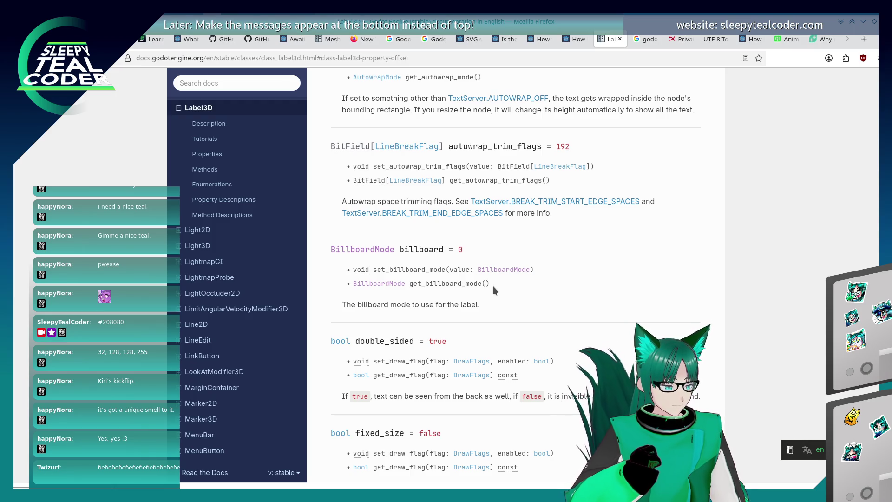
{"action": "scroll", "coordinate": [493, 286], "scroll_direction": "up", "scroll_amount": 6}
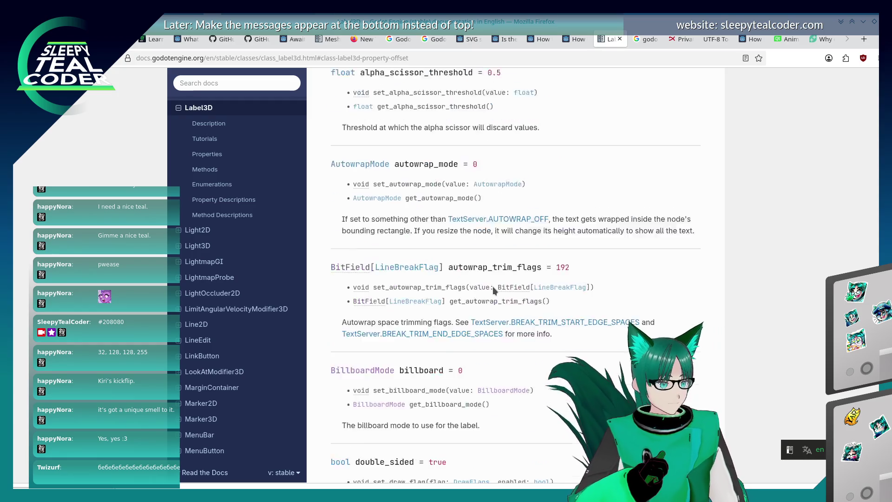
{"action": "scroll", "coordinate": [458, 331], "scroll_direction": "up", "scroll_amount": 5}
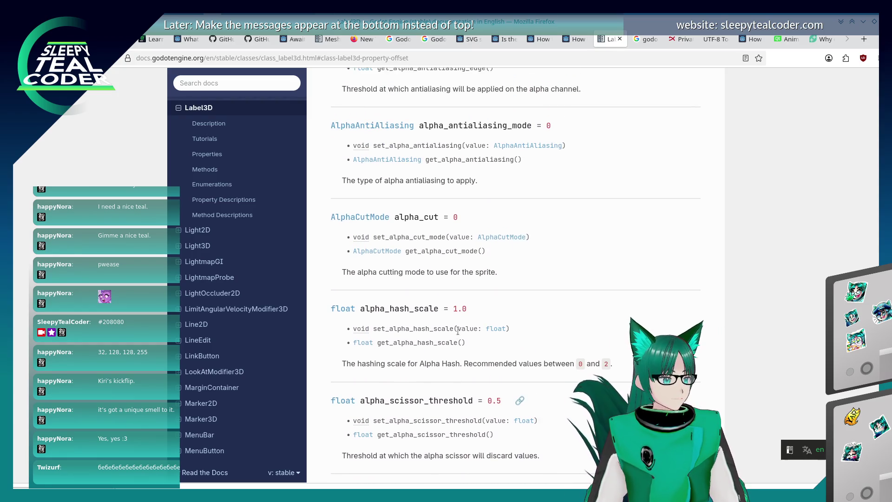
{"action": "scroll", "coordinate": [457, 331], "scroll_direction": "up", "scroll_amount": 12}
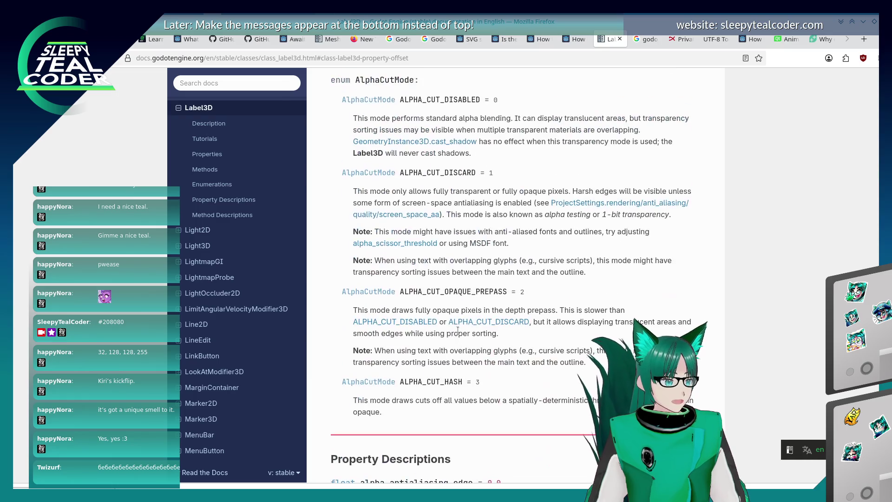
{"action": "scroll", "coordinate": [458, 330], "scroll_direction": "up", "scroll_amount": 3}
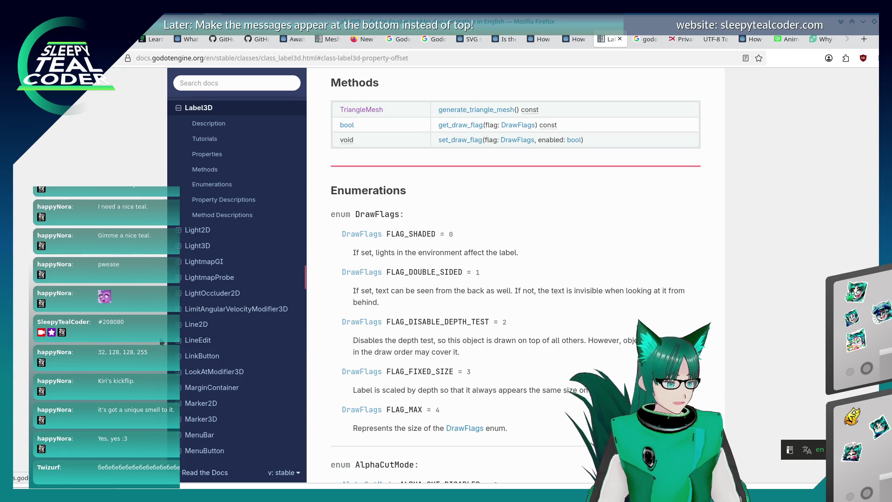
Scroll the Label3D page, briefly revisit Importing audio samples, then return to Label3D.
{"action": "scroll", "coordinate": [484, 334], "scroll_direction": "up", "scroll_amount": 8}
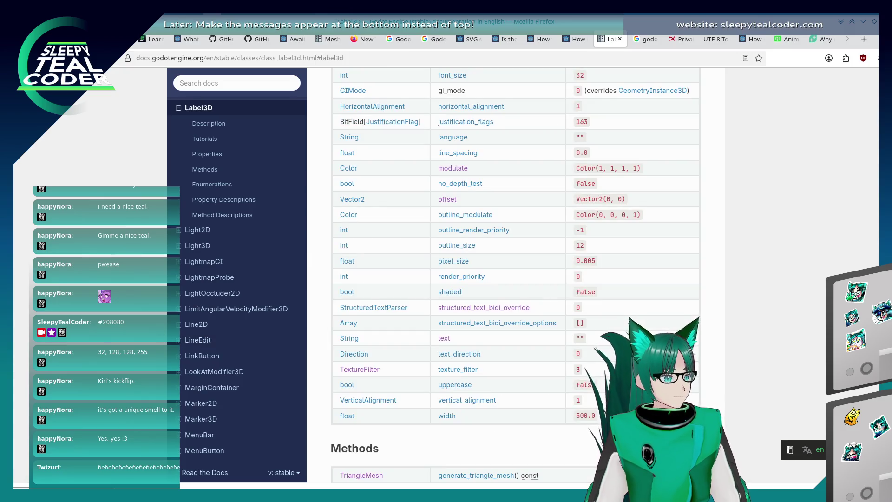
{"action": "scroll", "coordinate": [485, 333], "scroll_direction": "down", "scroll_amount": 3}
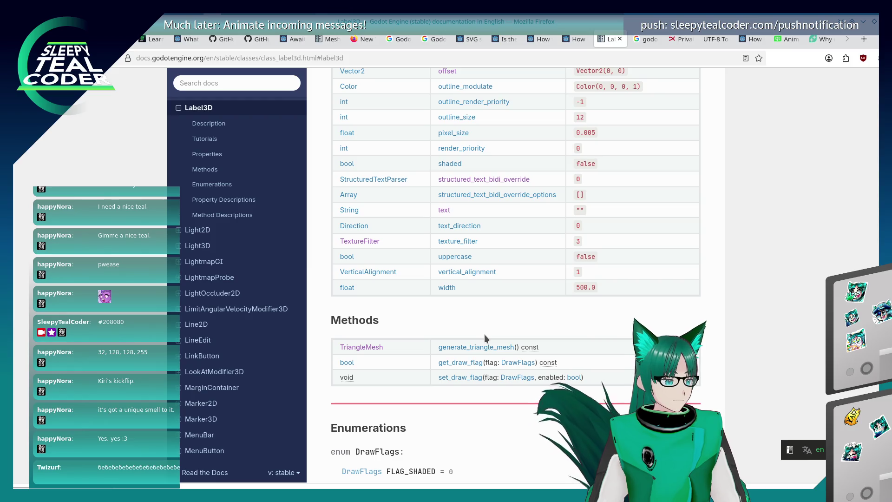
{"action": "scroll", "coordinate": [484, 333], "scroll_direction": "up", "scroll_amount": 2}
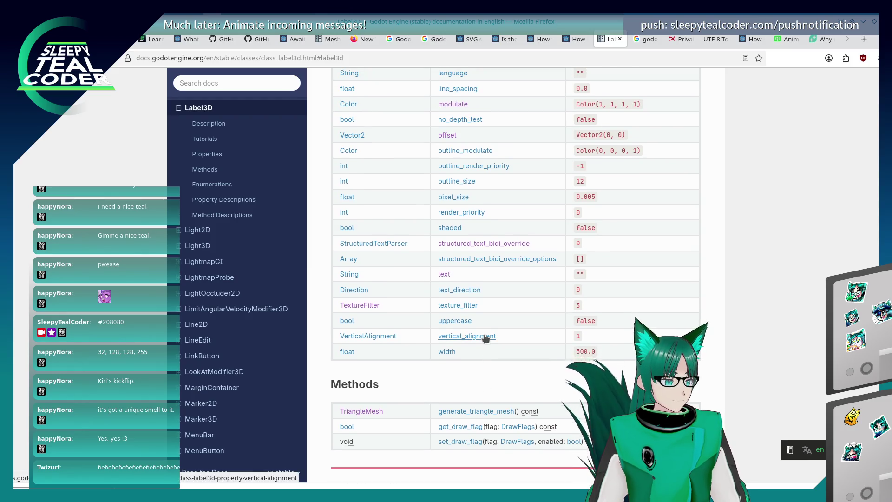
{"action": "scroll", "coordinate": [485, 338], "scroll_direction": "up", "scroll_amount": 4}
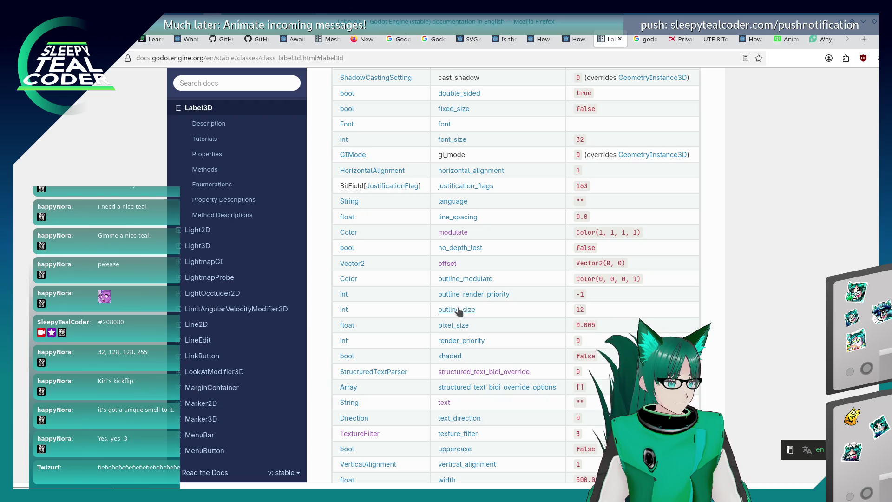
{"action": "scroll", "coordinate": [460, 312], "scroll_direction": "up", "scroll_amount": 2}
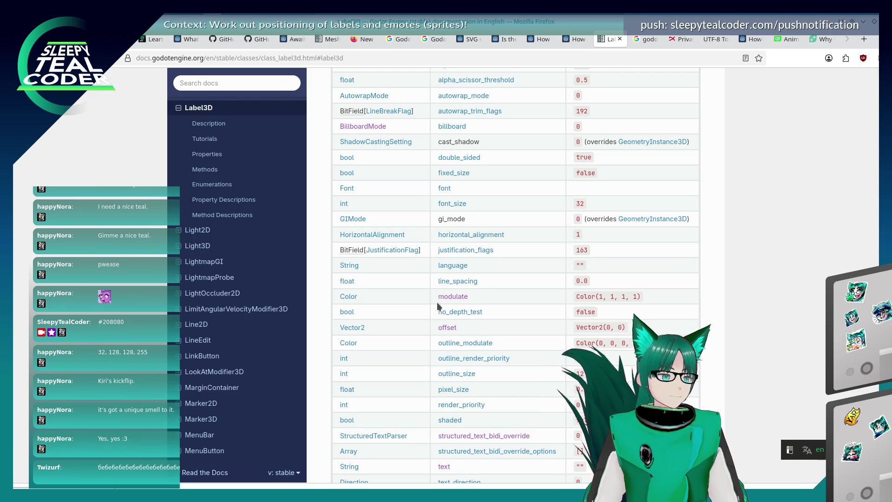
{"action": "scroll", "coordinate": [439, 308], "scroll_direction": "up", "scroll_amount": 5}
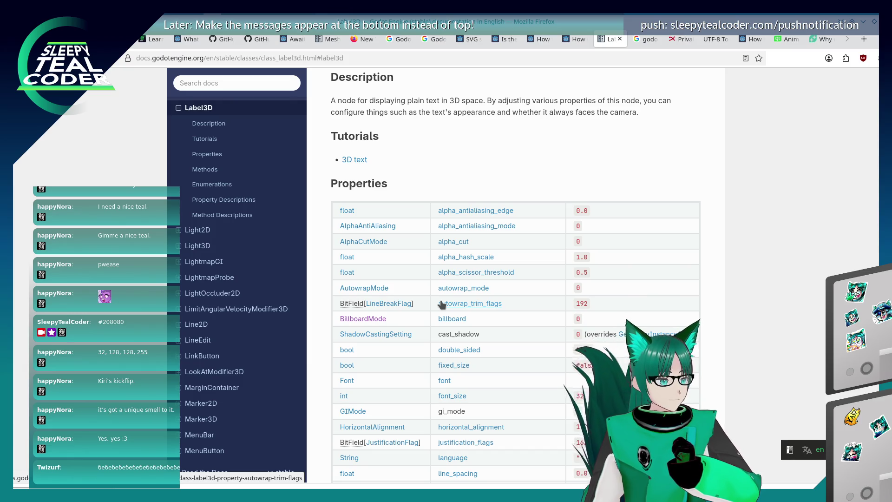
{"action": "key", "text": "alt+Left"}
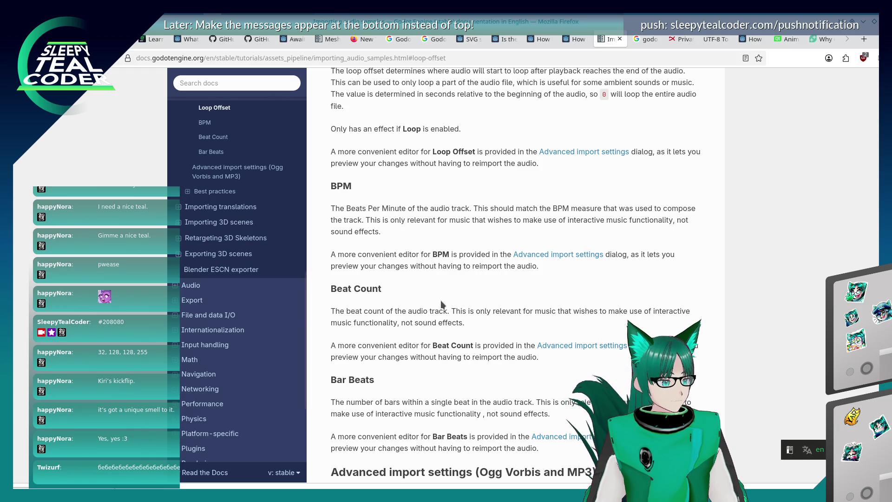
{"action": "key", "text": "alt+Right"}
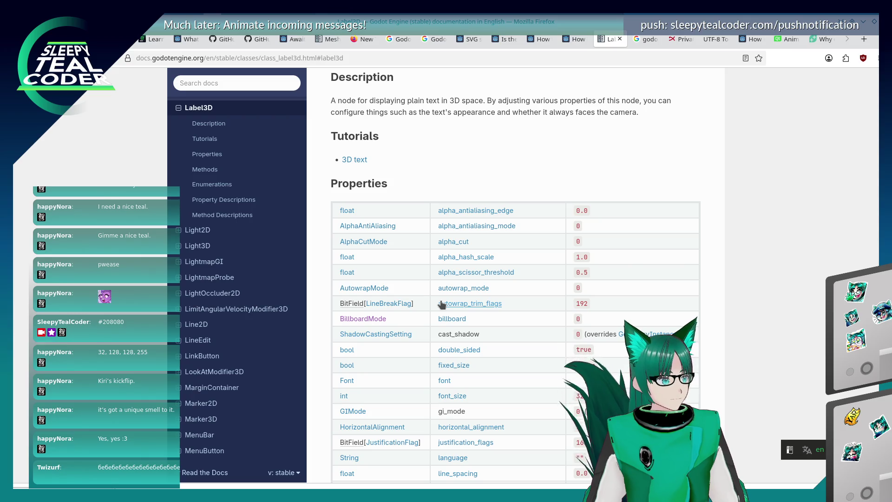
Jump to the alpha_scissor_threshold property description from the Label3D Properties table.
{"action": "scroll", "coordinate": [441, 304], "scroll_direction": "down", "scroll_amount": 2}
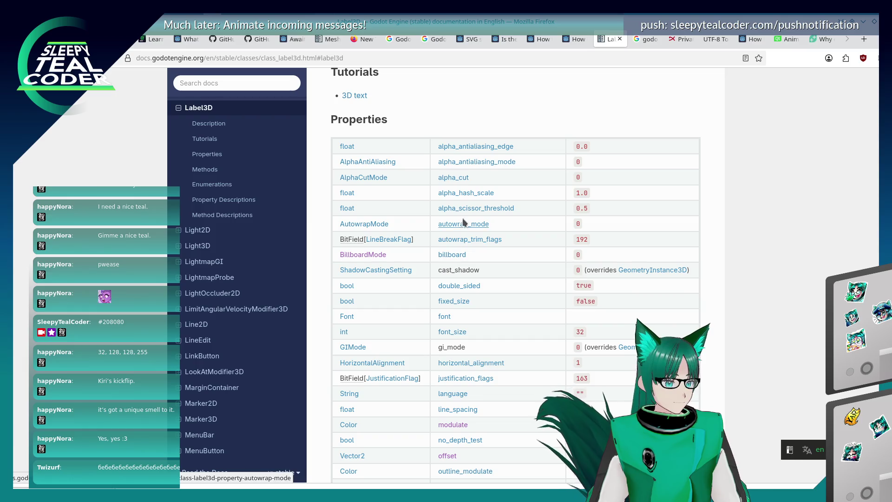
{"action": "left_click", "coordinate": [462, 211]}
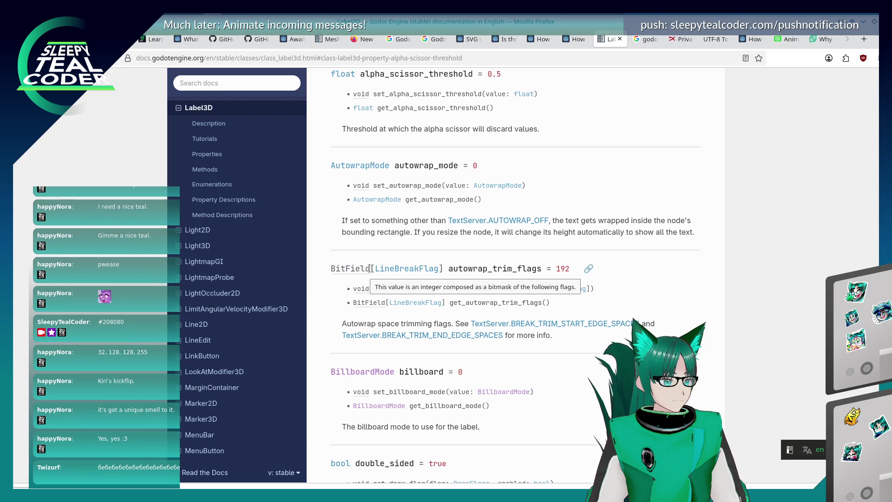
{"action": "scroll", "coordinate": [369, 269], "scroll_direction": "down", "scroll_amount": 2}
{"action": "scroll", "coordinate": [364, 325], "scroll_direction": "up", "scroll_amount": 4}
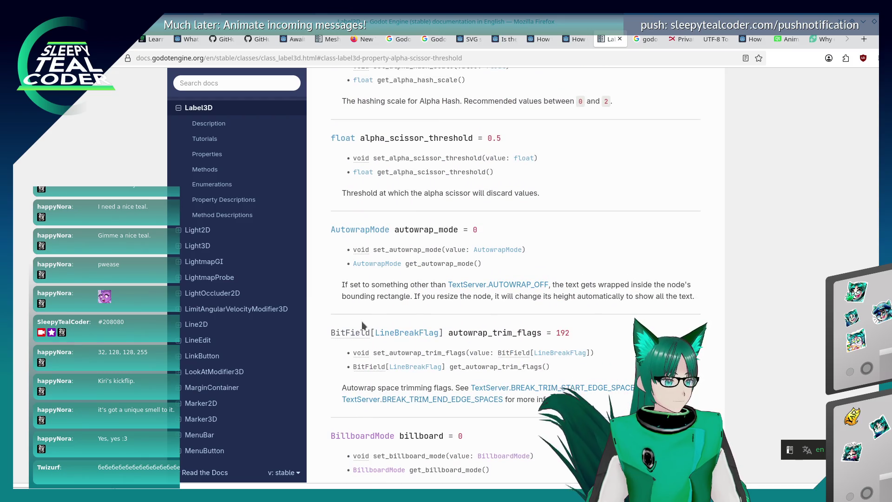
{"action": "key", "text": "alt+Tab"}
{"action": "key", "text": "alt+Tab"}
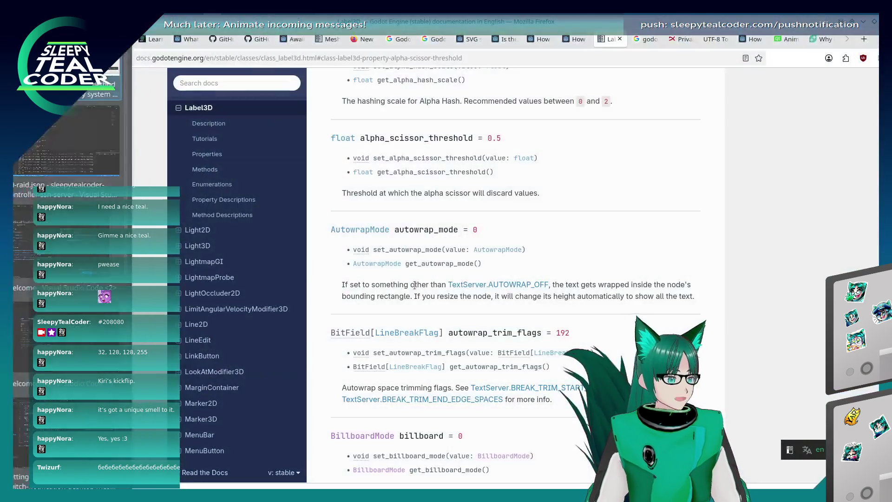
{"action": "key", "text": "alt+Tab"}
{"action": "key", "text": "alt+Tab"}
{"action": "key", "text": "alt+Tab"}
{"action": "key", "text": "alt+Tab"}
Mark the note ending 'accordingly.' as [Done] in the on-screen notes document.
{"action": "left_click", "coordinate": [474, 279]}
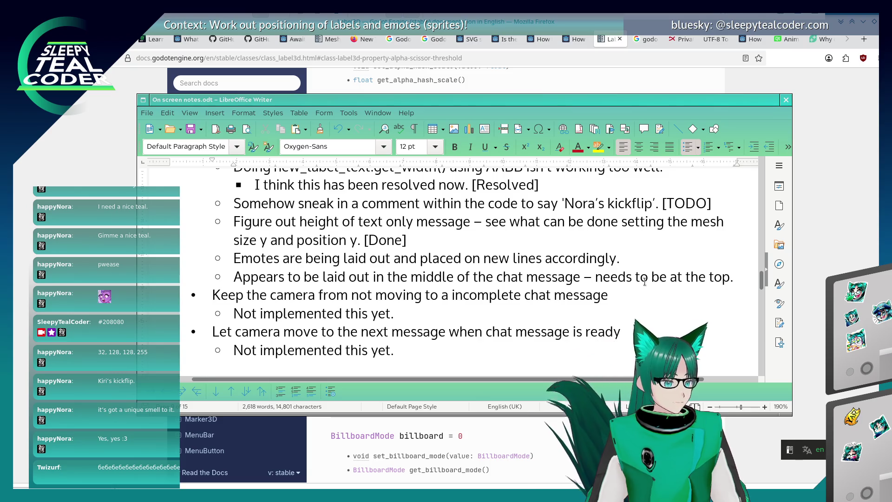
{"action": "left_click", "coordinate": [647, 263]}
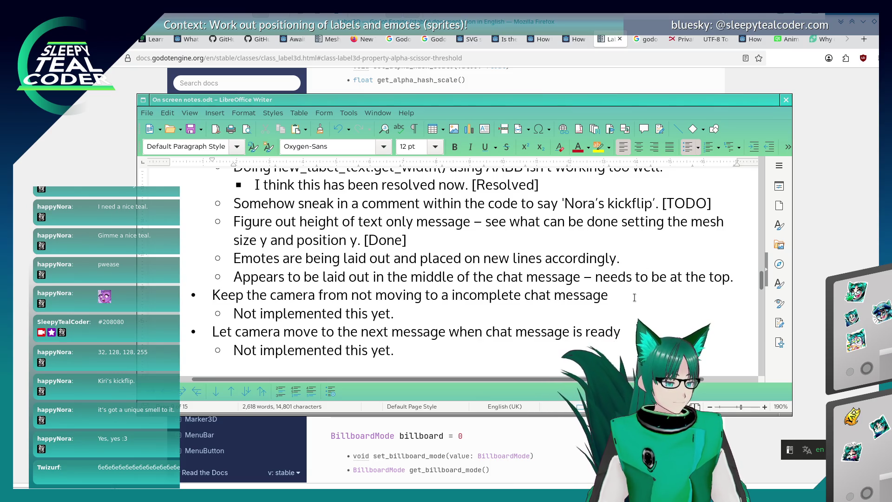
{"action": "type", "text": "[Done]"}
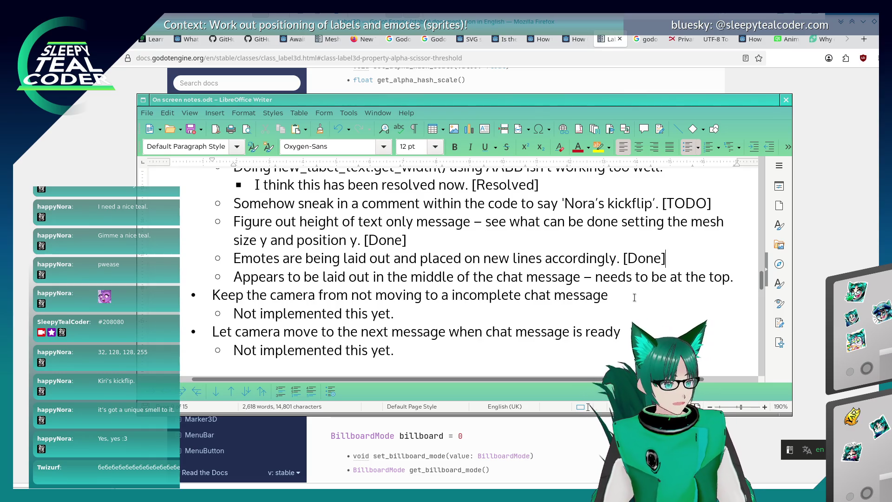
Add a [Fixed] line under the 'at the top.' note and start a new sub-bullet.
{"action": "key", "text": "End"}
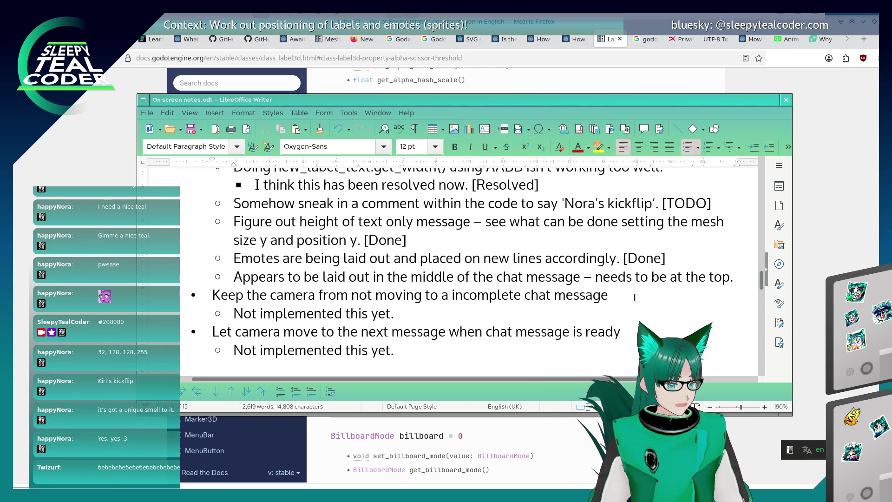
{"action": "key", "text": "shift+Return"}
{"action": "type", "text": "[Fix"}
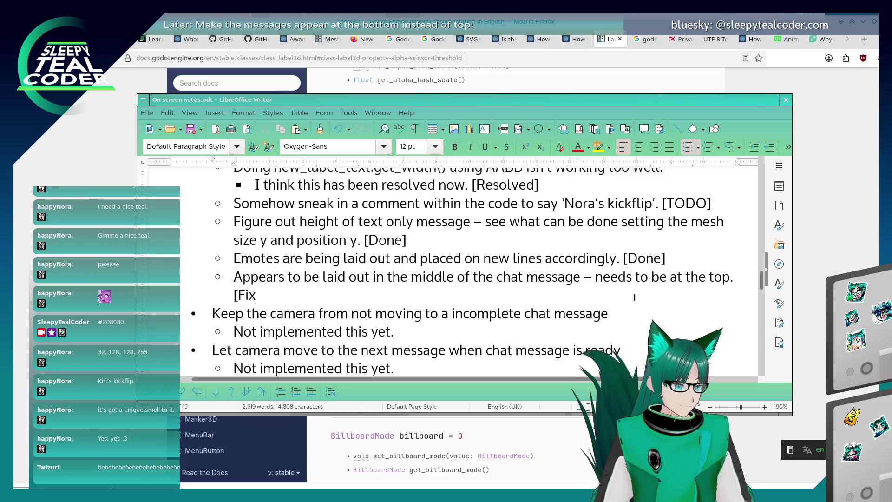
{"action": "type", "text": "ed]"}
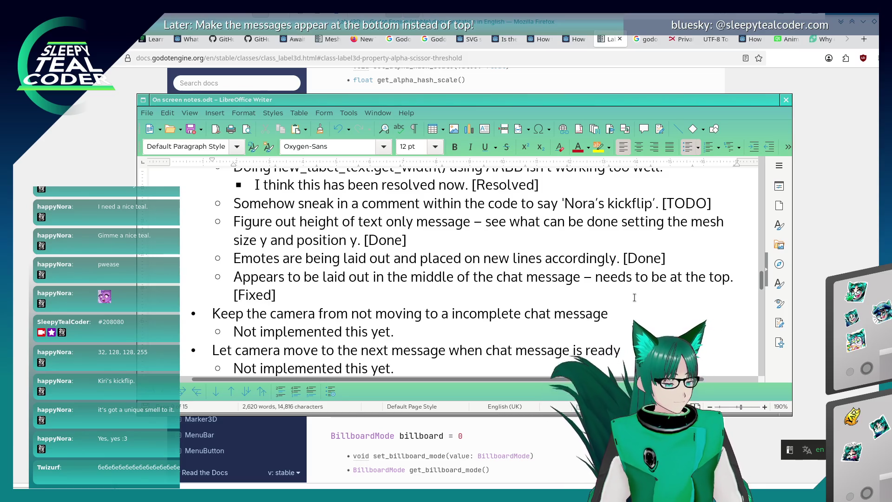
{"action": "scroll", "coordinate": [634, 298], "scroll_direction": "down", "scroll_amount": 2}
{"action": "key", "text": "Up"}
{"action": "key", "text": "Up"}
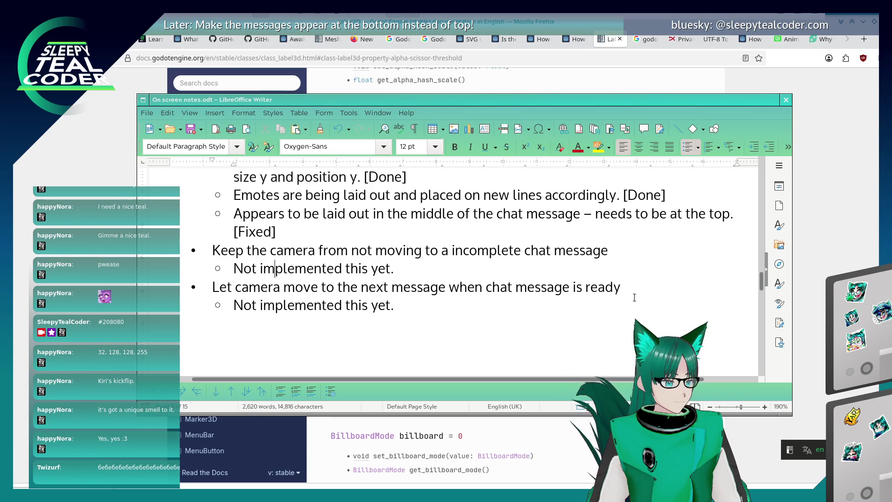
{"action": "key", "text": "Up"}
{"action": "key", "text": "Up"}
{"action": "key", "text": "Up"}
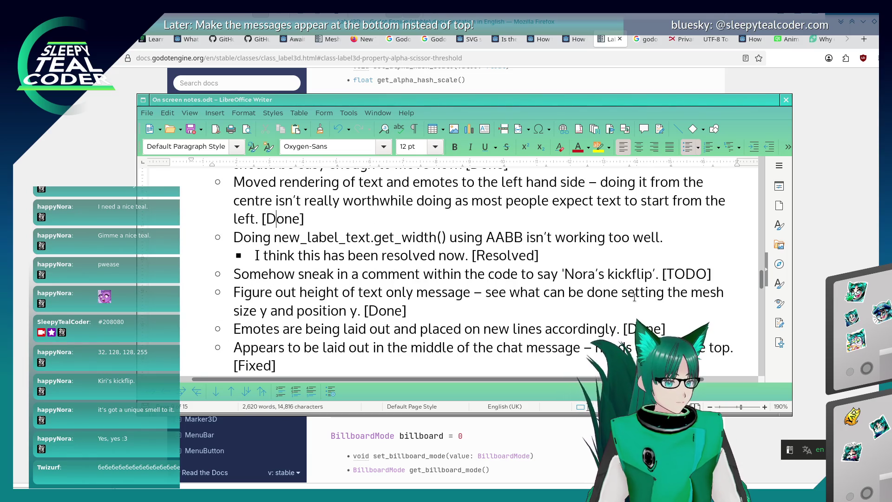
{"action": "key", "text": "Down"}
{"action": "key", "text": "Down"}
{"action": "key", "text": "Down"}
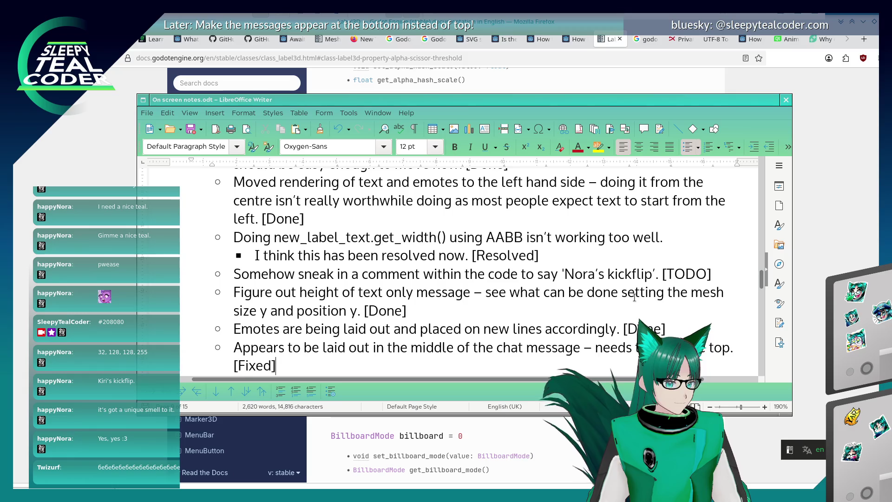
{"action": "key", "text": "Return"}
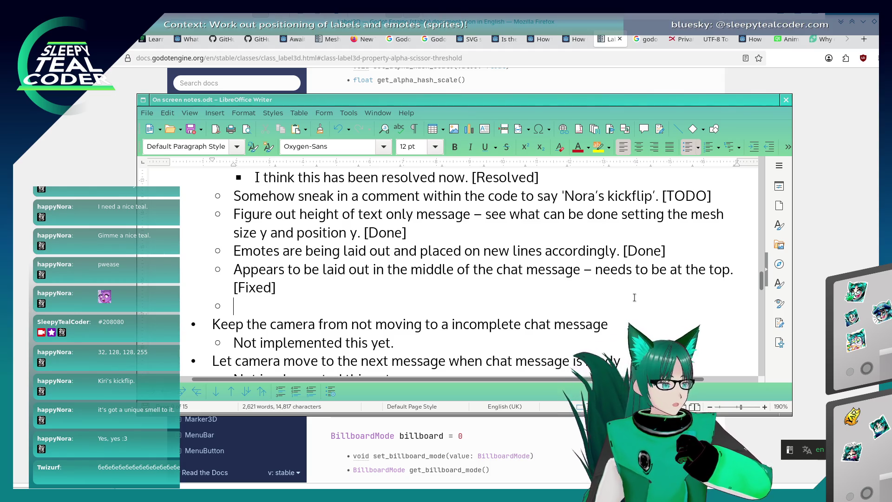
Write the sub-bullet 'Find a way of reasonably splitting long lines of text' without a final period.
{"action": "type", "text": "Find a way "}
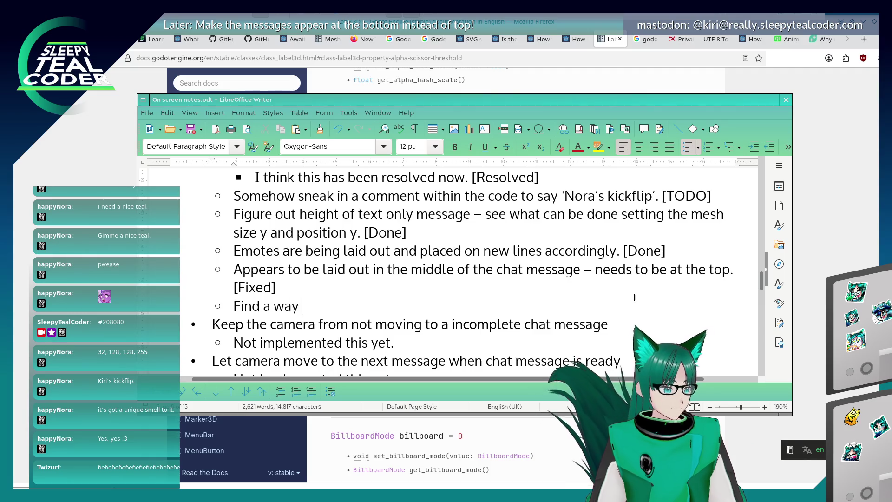
{"action": "type", "text": "of reasonably "}
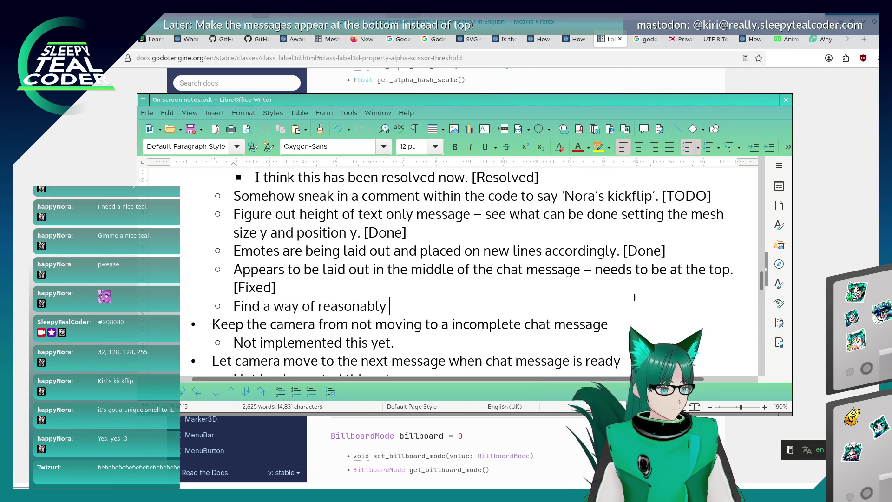
{"action": "type", "text": "splitting the tex"}
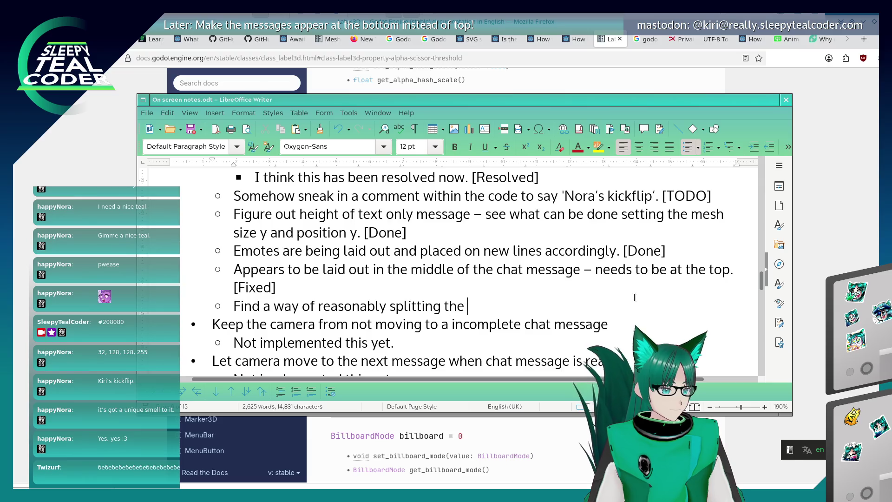
{"action": "key", "text": "BackSpace"}
{"action": "key", "text": "BackSpace"}
{"action": "key", "text": "BackSpace"}
{"action": "type", "text": "long lines of text."}
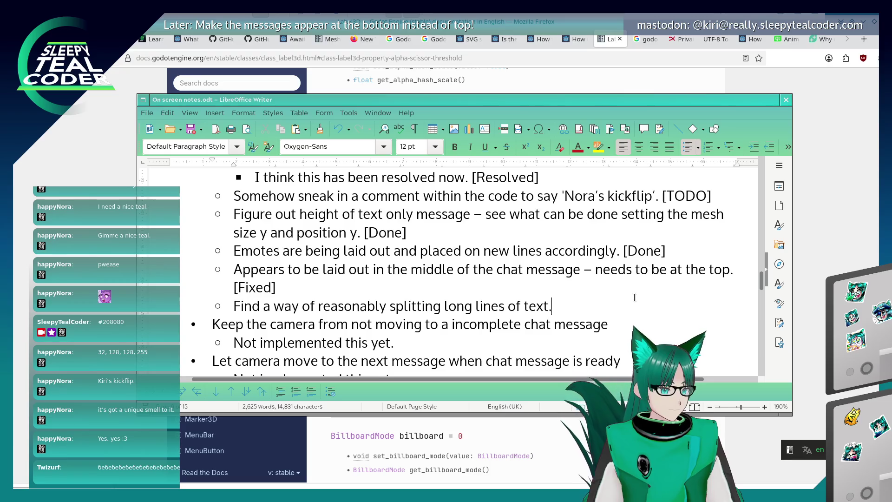
{"action": "key", "text": "alt+Tab"}
{"action": "key", "text": "alt+Tab"}
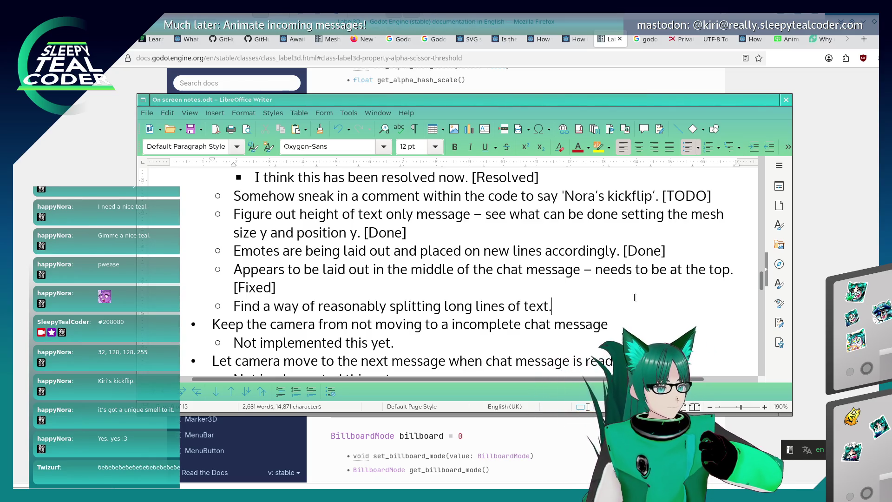
{"action": "key", "text": "BackSpace"}
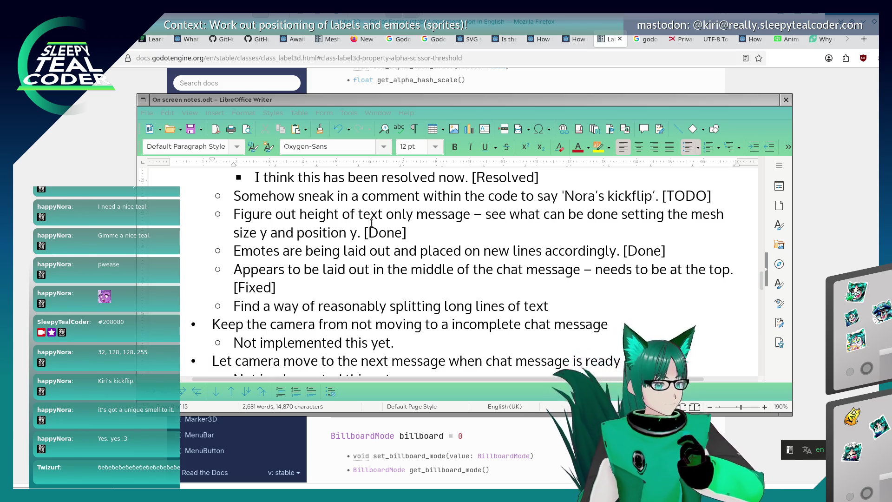
Extend the splitting note with 'onto multiple lines.' and nest a point giving text-only lines just text height.
{"action": "left_click", "coordinate": [556, 310]}
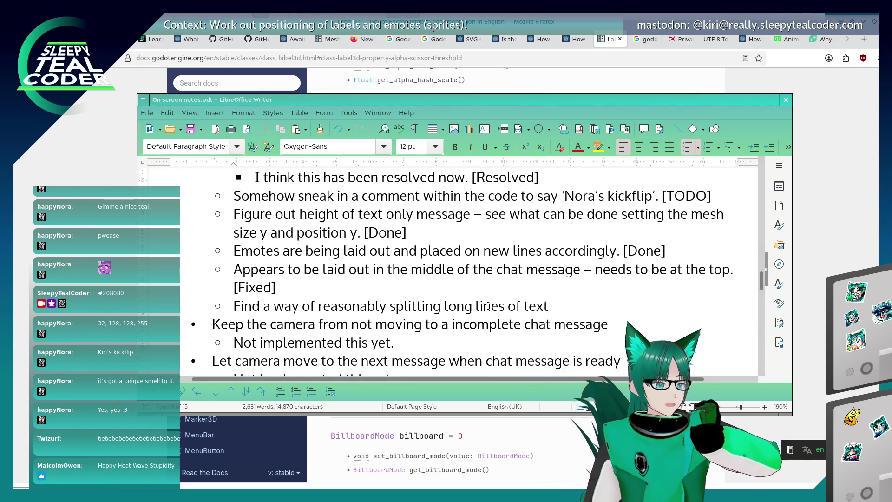
{"action": "type", "text": " on"}
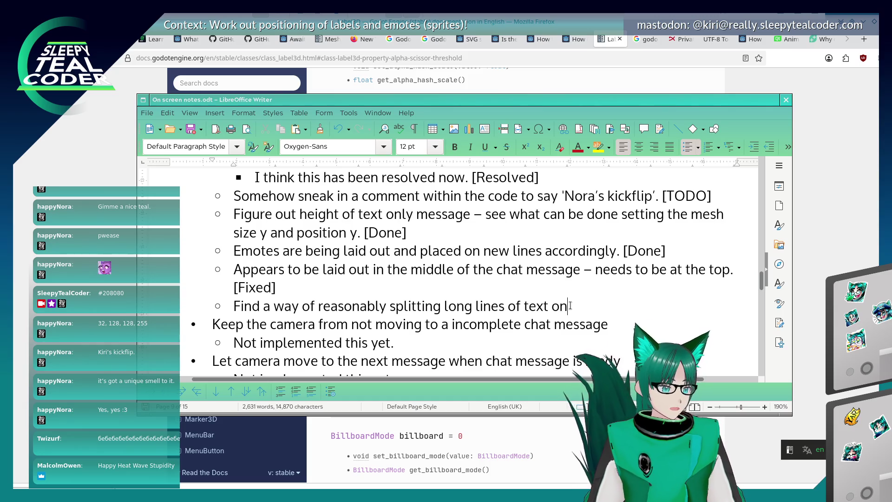
{"action": "type", "text": "to multiple lines."}
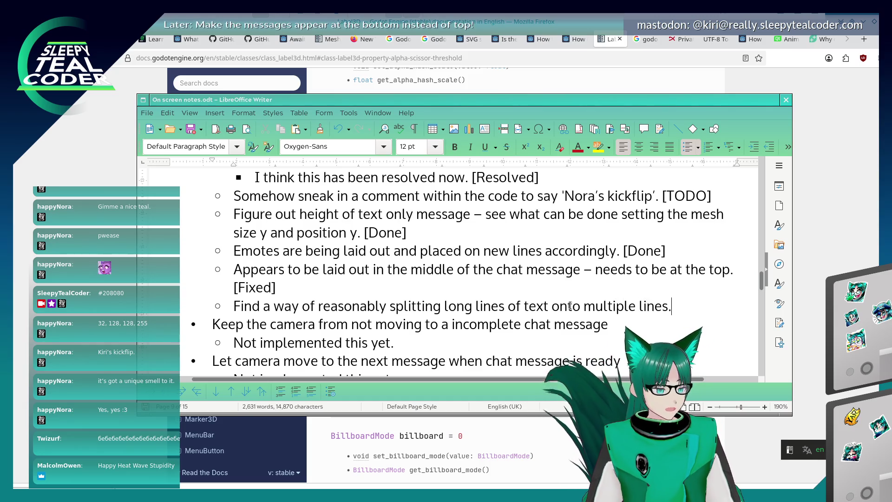
{"action": "key", "text": "Return"}
{"action": "key", "text": "Tab"}
{"action": "type", "text": "If line"}
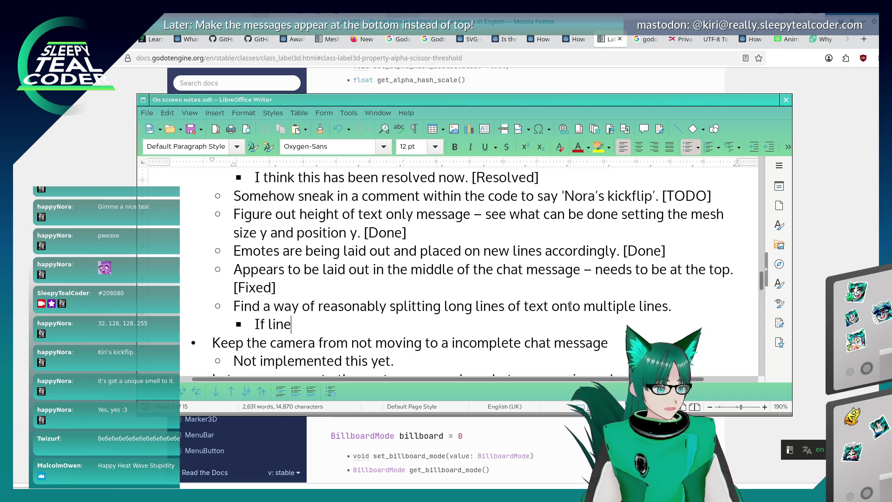
{"action": "type", "text": " is just text - don't "}
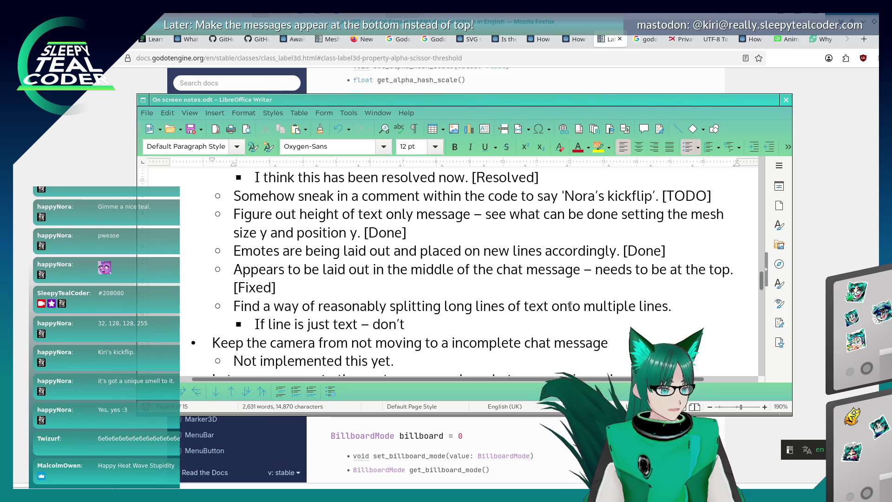
{"action": "type", "text": "give the width of"}
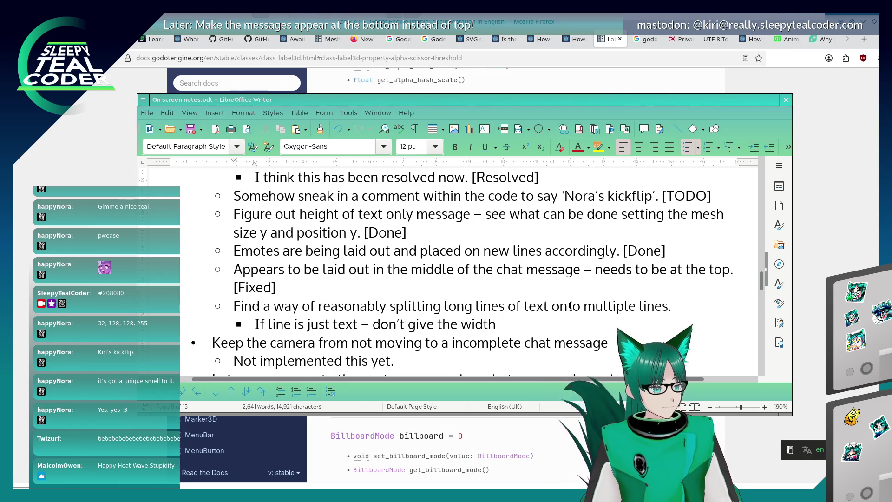
{"action": "key", "text": "BackSpace"}
{"action": "key", "text": "BackSpace"}
{"action": "key", "text": "BackSpace"}
{"action": "type", "text": "heig"}
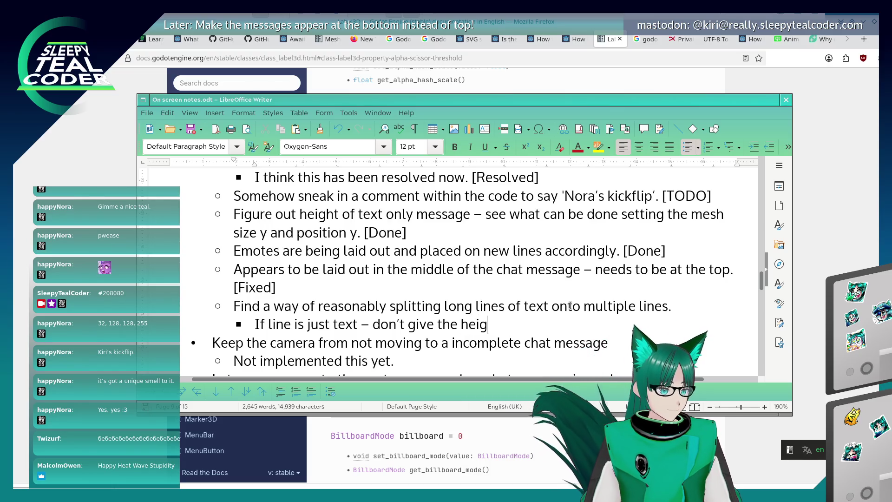
{"action": "type", "text": "ht as if there's an emo"}
{"action": "type", "text": "re."}
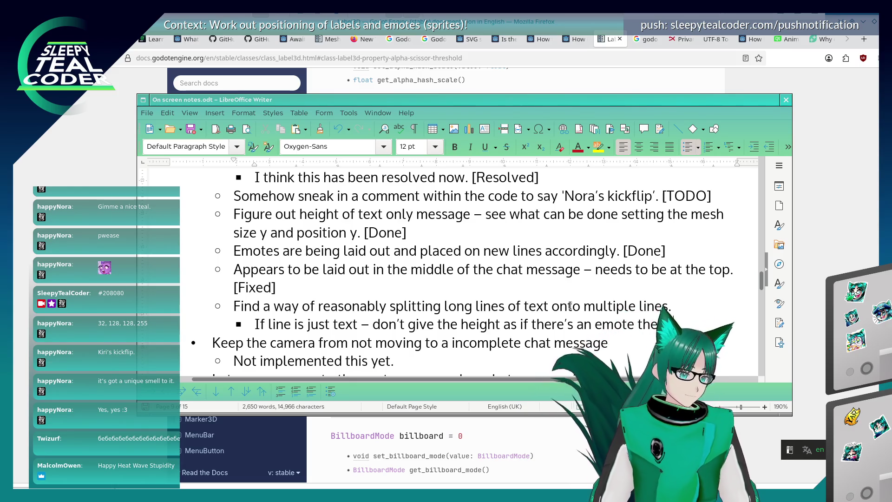
{"action": "type", "text": "height for text."}
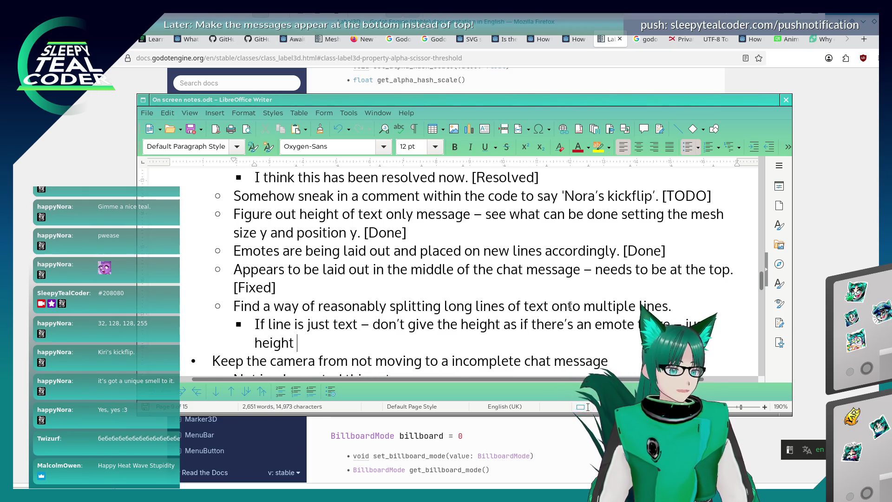
Save the On screen notes.odt document.
{"action": "key", "text": "ctrl+s"}
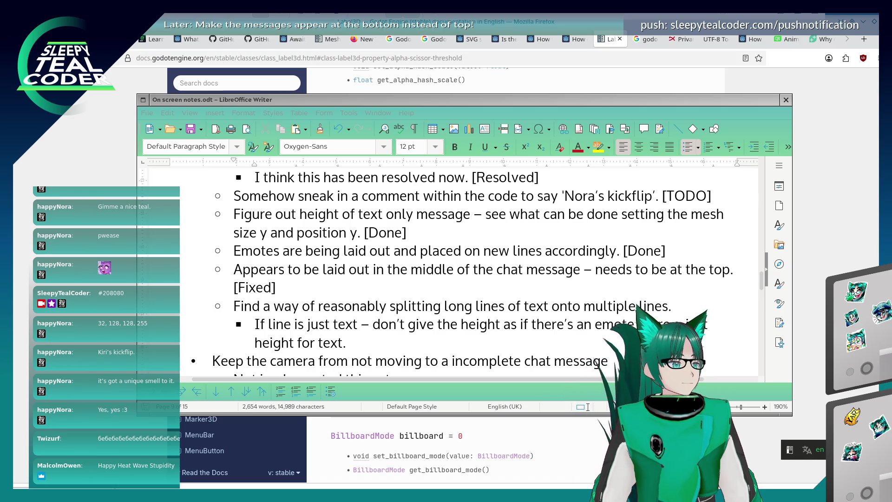
{"action": "left_click", "coordinate": [588, 407]}
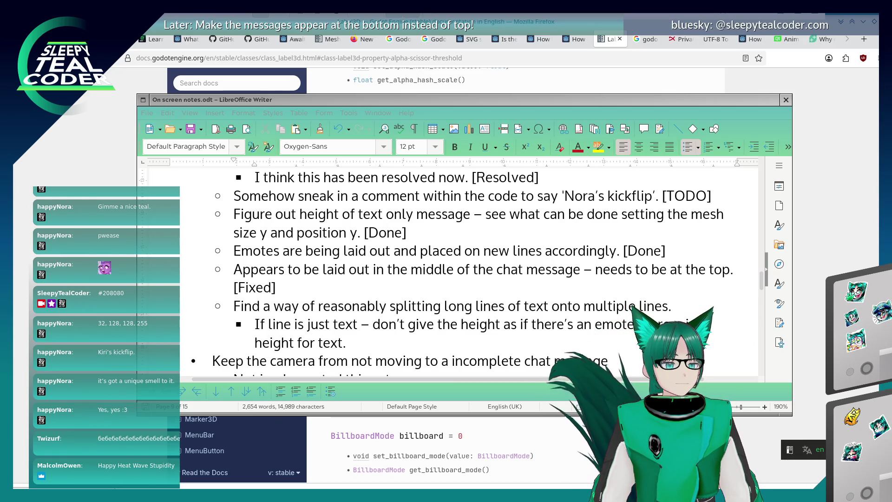
{"action": "left_click", "coordinate": [399, 222]}
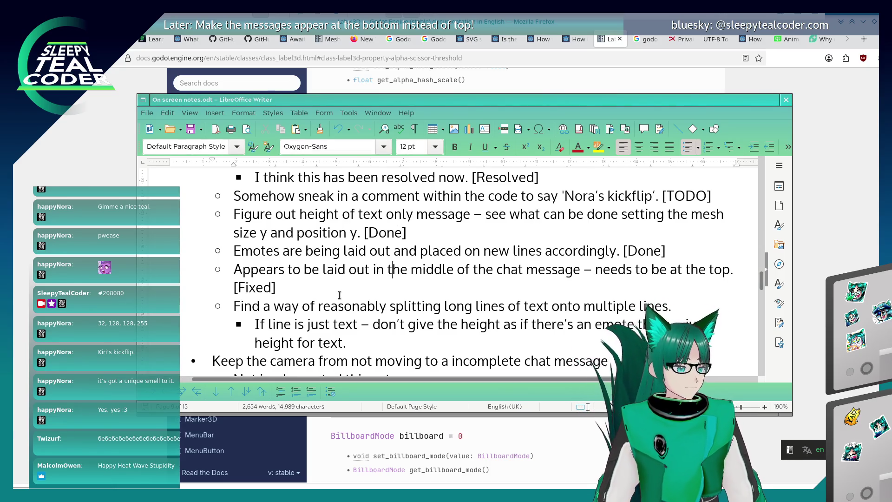
{"action": "key", "text": "alt+Tab"}
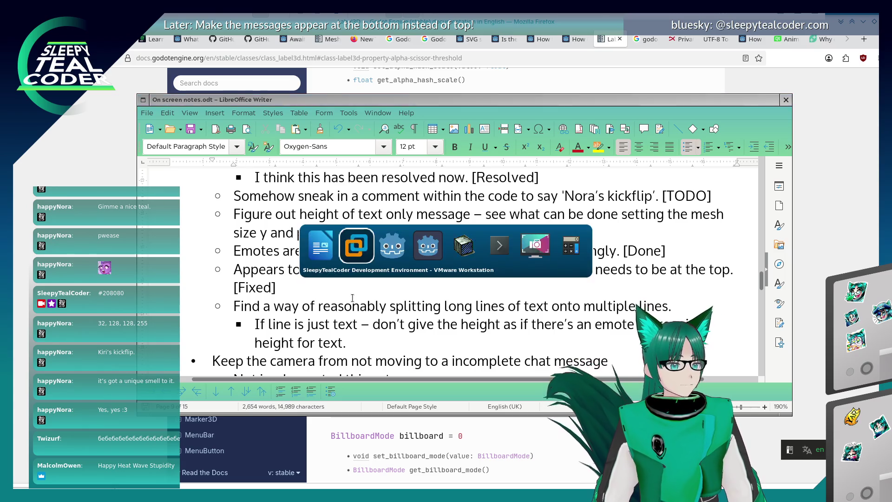
In the running chat test, set the Message Background colour to magenta (d63fa6).
{"action": "key", "text": "alt+Tab"}
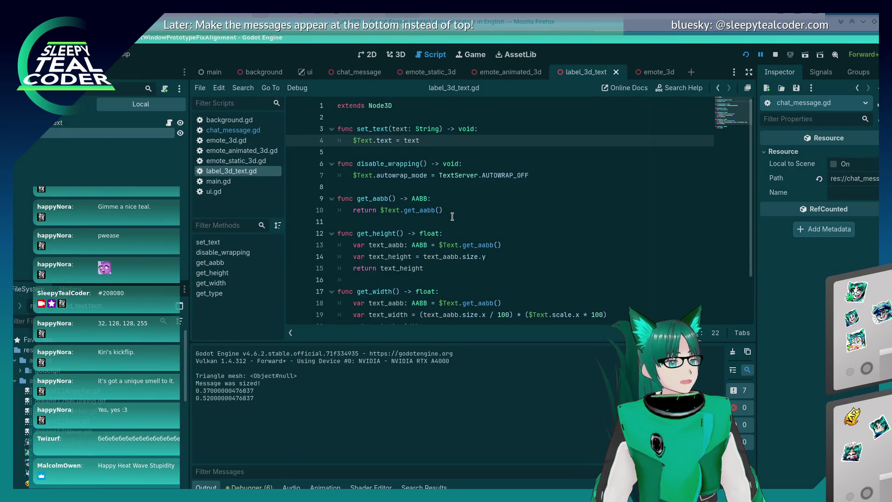
{"action": "key", "text": "alt+Tab"}
{"action": "key", "text": "alt+Tab"}
{"action": "key", "text": "alt+Tab"}
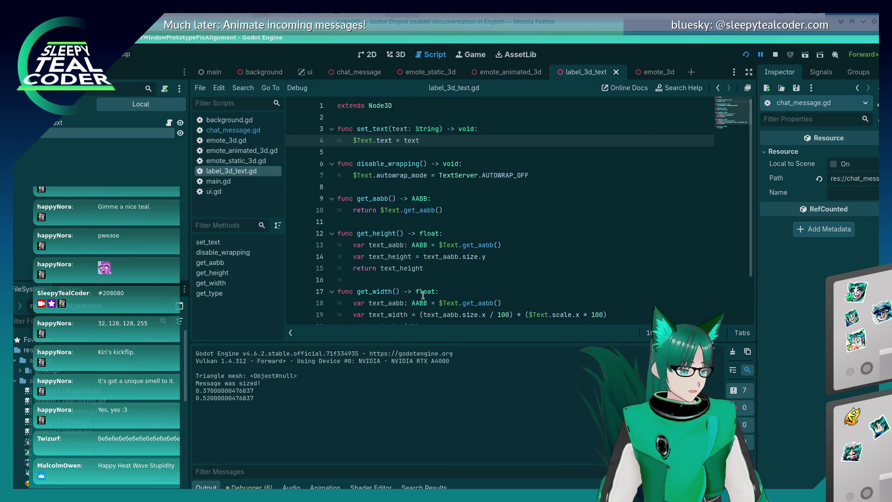
{"action": "left_click", "coordinate": [453, 246]}
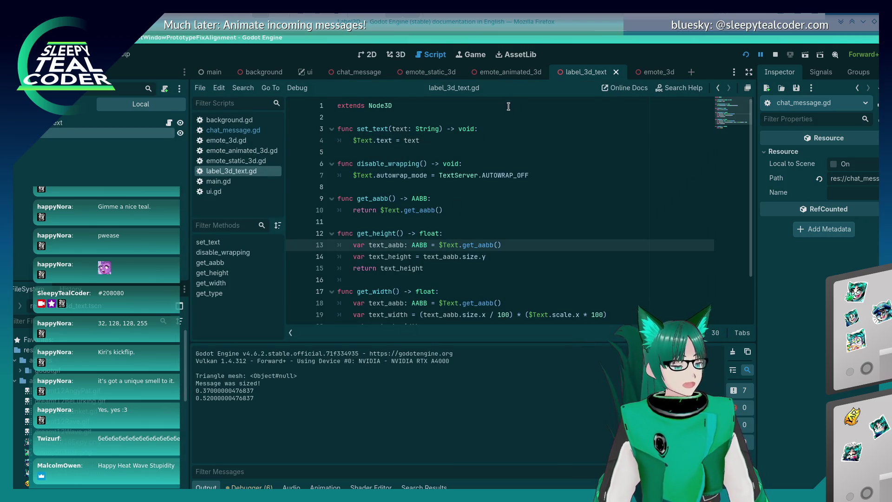
{"action": "key", "text": "alt+Tab"}
{"action": "key", "text": "alt+Tab"}
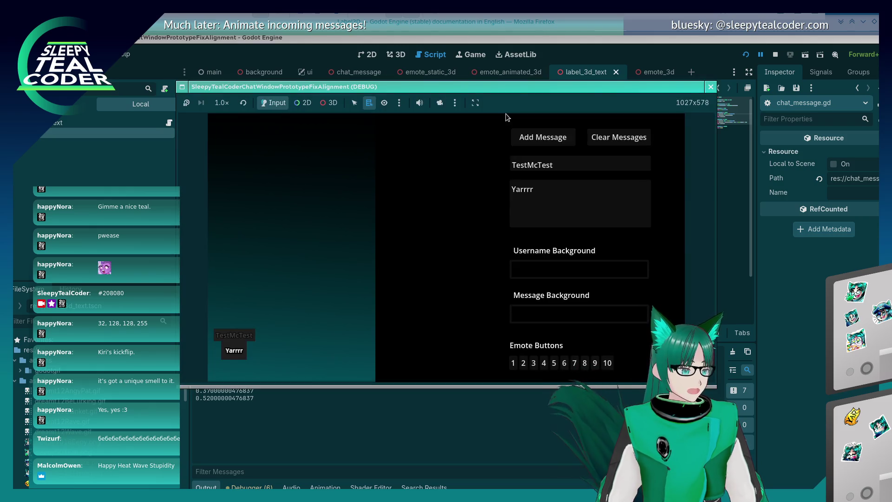
{"action": "left_click", "coordinate": [562, 314]}
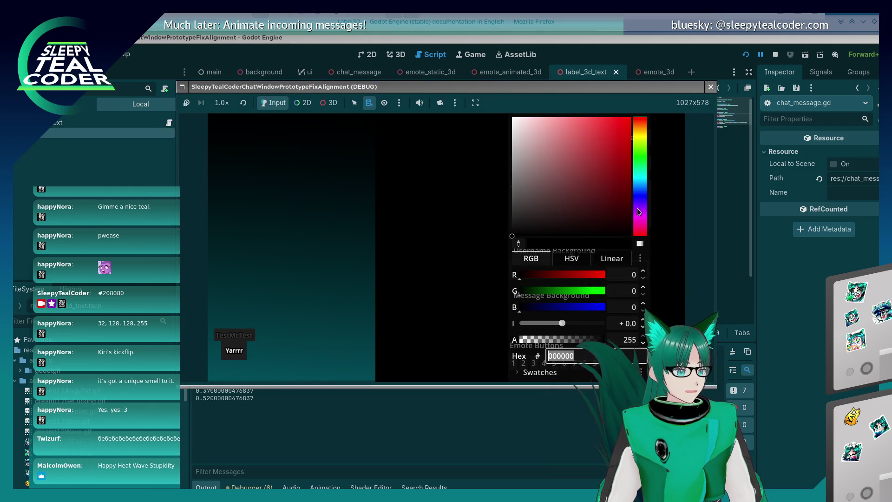
{"action": "left_click", "coordinate": [596, 138]}
{"action": "left_click", "coordinate": [640, 222]}
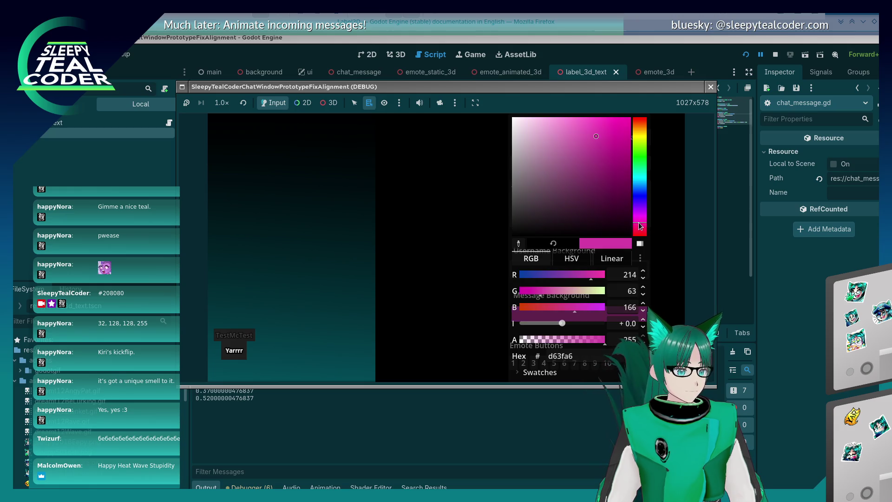
{"action": "left_click", "coordinate": [608, 130]}
Set the Username Background colour to orange.
{"action": "left_click", "coordinate": [487, 201]}
{"action": "left_click", "coordinate": [610, 265]}
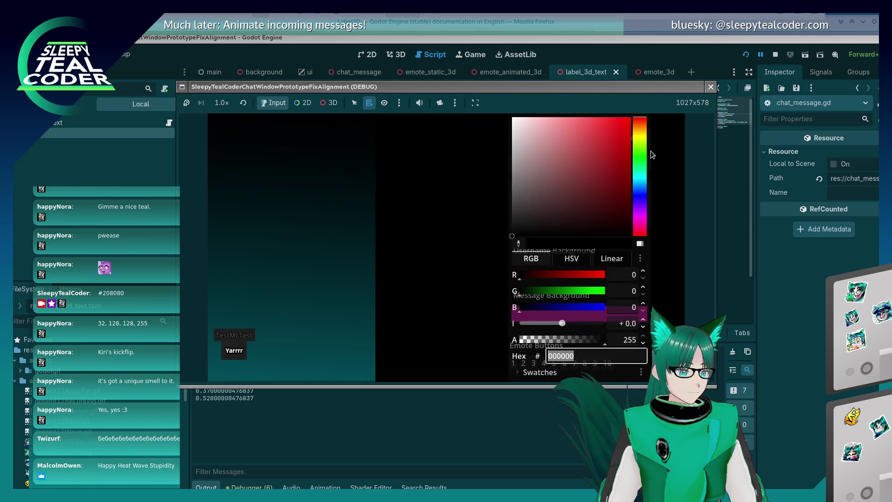
{"action": "left_click", "coordinate": [642, 131]}
{"action": "left_click", "coordinate": [618, 140]}
{"action": "left_click", "coordinate": [577, 221]}
{"action": "left_click", "coordinate": [578, 222]}
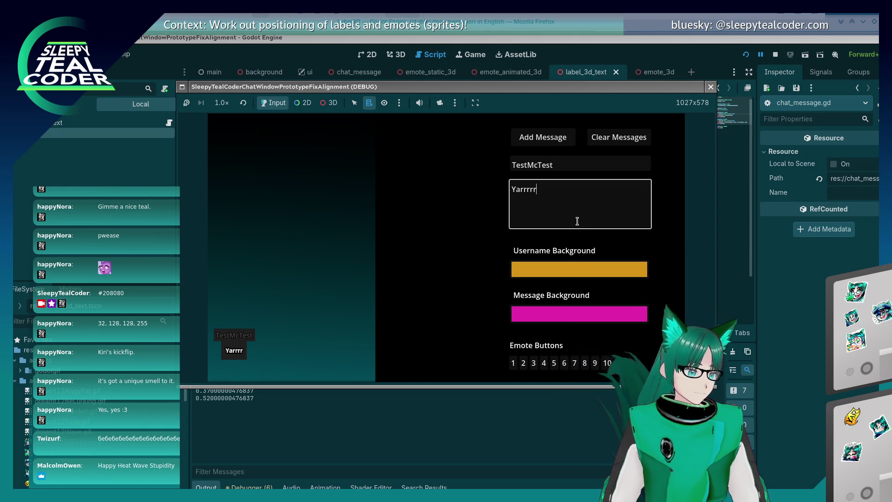
Lengthen the message with extra r's and two emotes, then post it.
{"action": "type", "text": "rrrrrrrrrrrrrrrrr"}
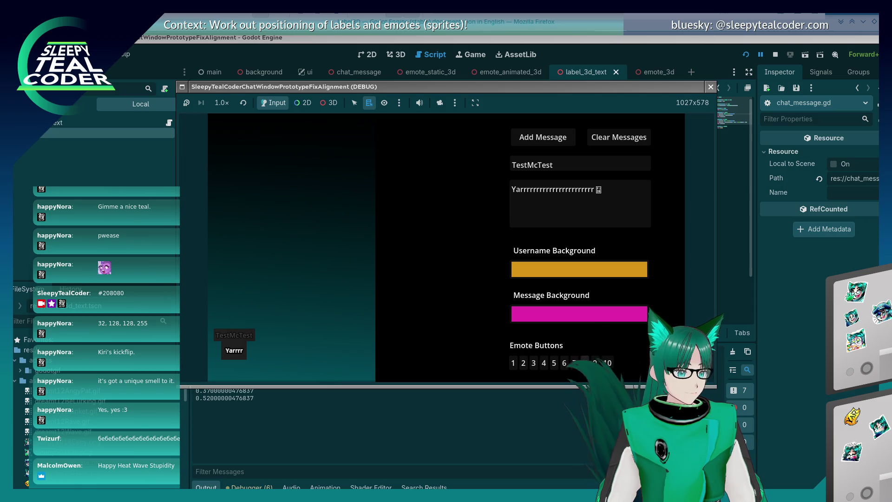
{"action": "left_click", "coordinate": [627, 209]}
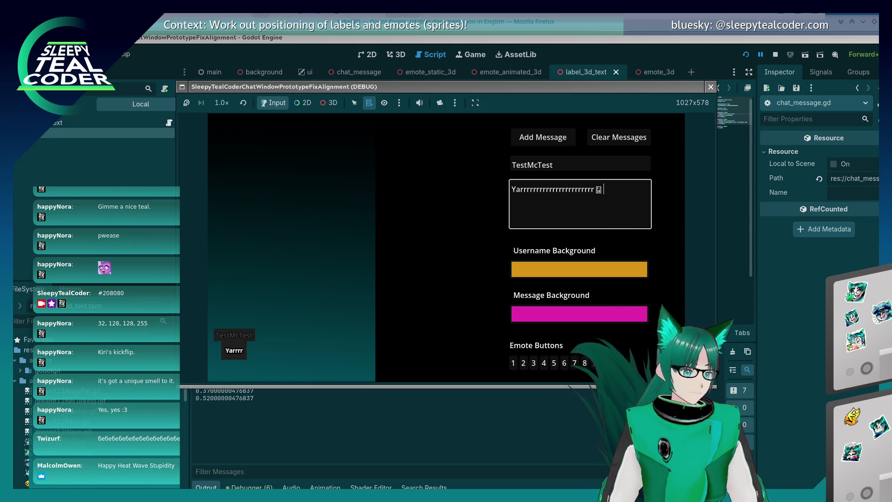
{"action": "left_click", "coordinate": [584, 363]}
{"action": "left_click", "coordinate": [584, 363]}
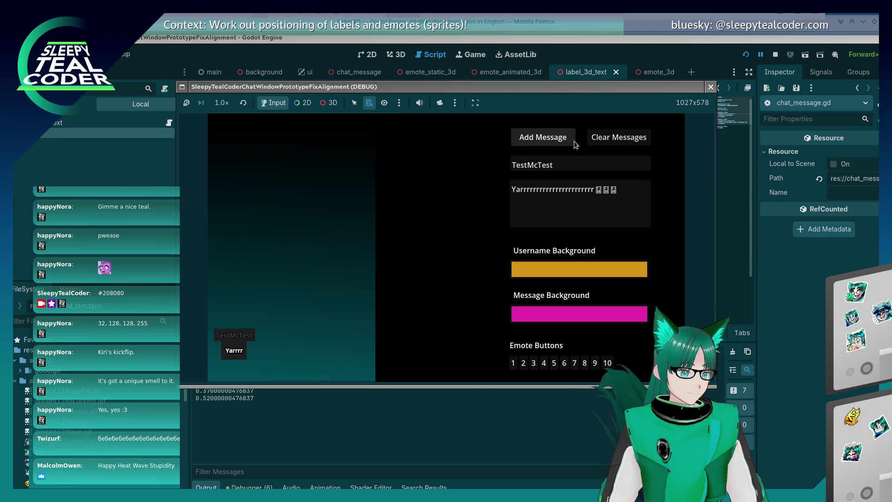
{"action": "left_click", "coordinate": [567, 139]}
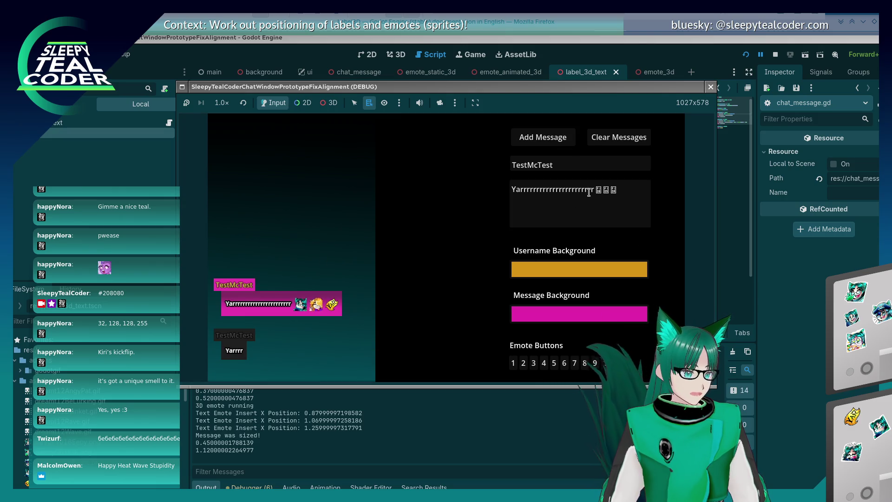
Post three more messages, each lengthened with additional r's.
{"action": "type", "text": "rrrrrrrrrr"}
{"action": "left_click", "coordinate": [546, 137]}
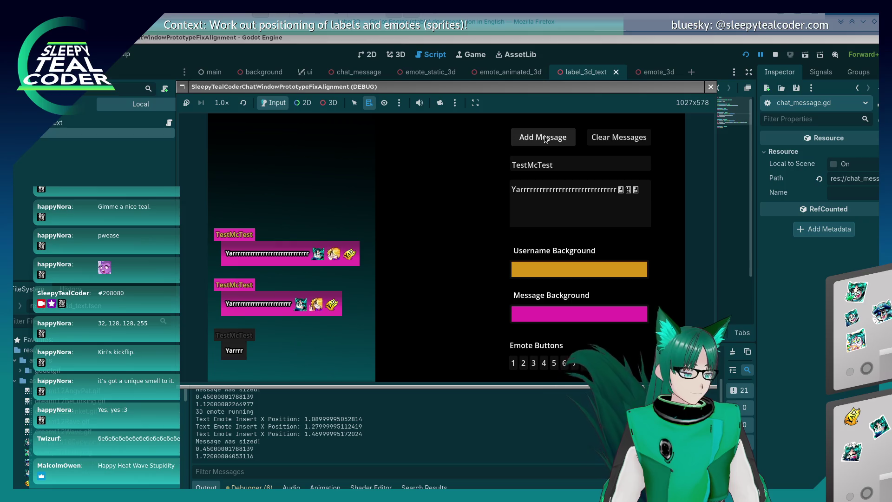
{"action": "left_click", "coordinate": [567, 189]}
{"action": "type", "text": "rrrr"}
{"action": "left_click", "coordinate": [548, 141]}
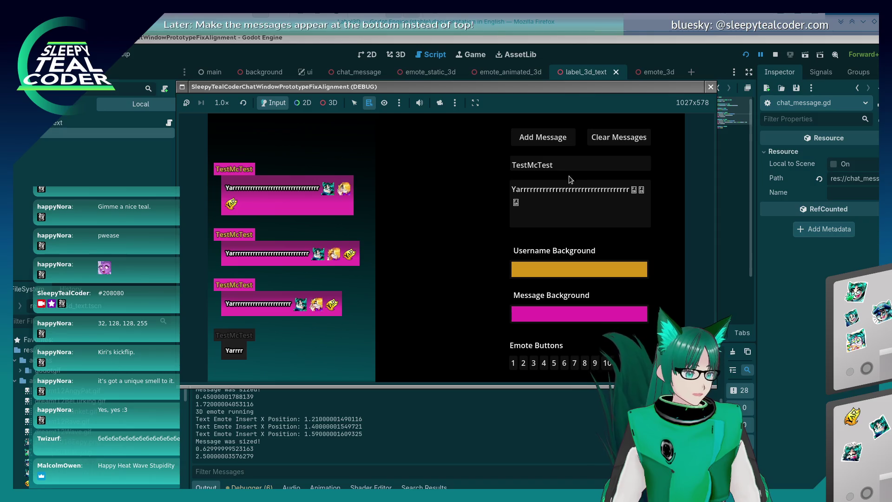
{"action": "left_click", "coordinate": [569, 191]}
{"action": "type", "text": "rr"}
{"action": "left_click", "coordinate": [557, 139]}
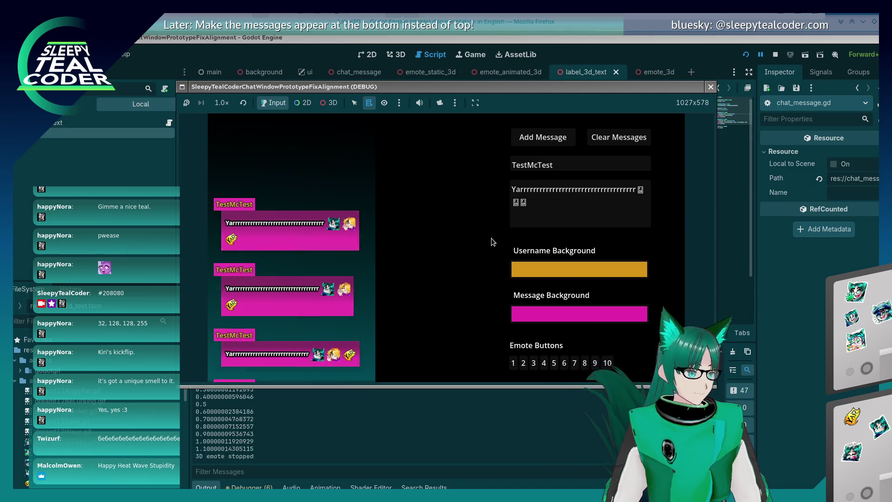
Add 'Beeeeeeeeeeeeeeeeeeeep' and 'test test test test' to the message, posting each version, then a shortened one.
{"action": "left_click", "coordinate": [603, 211]}
{"action": "type", "text": "Be"}
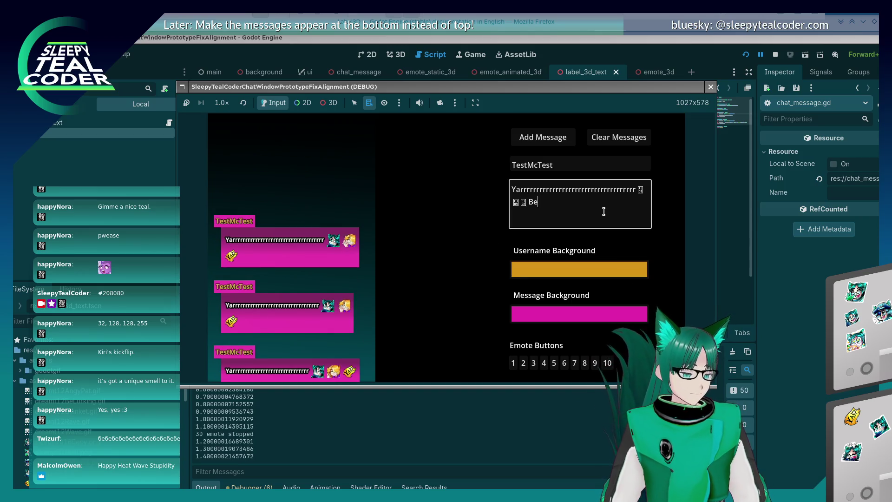
{"action": "type", "text": "eeeeeeeeeeeeeeeeeeep"}
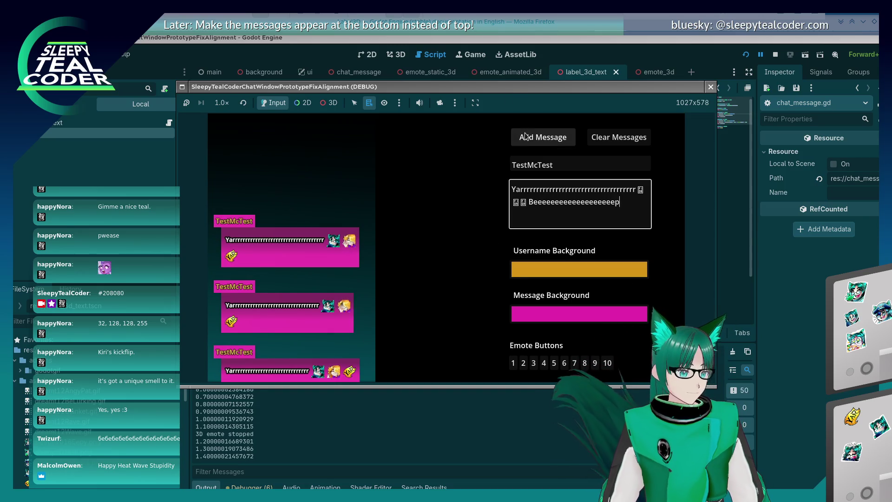
{"action": "left_click", "coordinate": [525, 136]}
{"action": "left_click", "coordinate": [631, 202]}
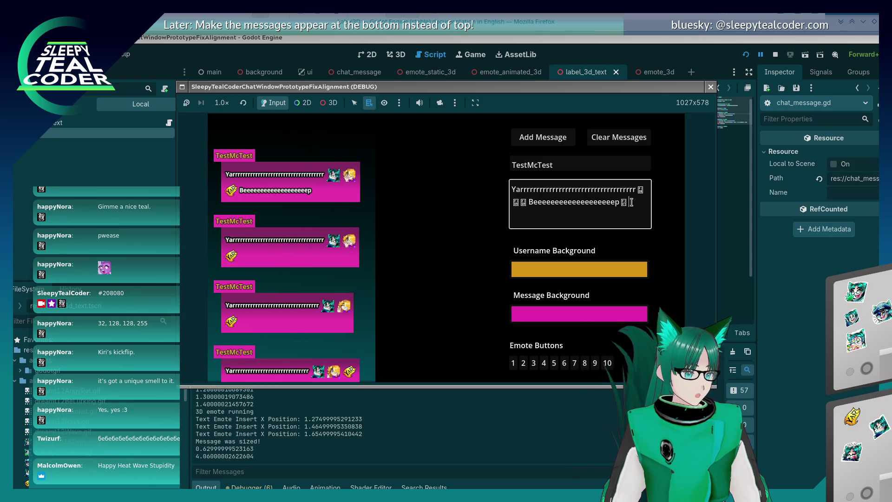
{"action": "type", "text": "test te"}
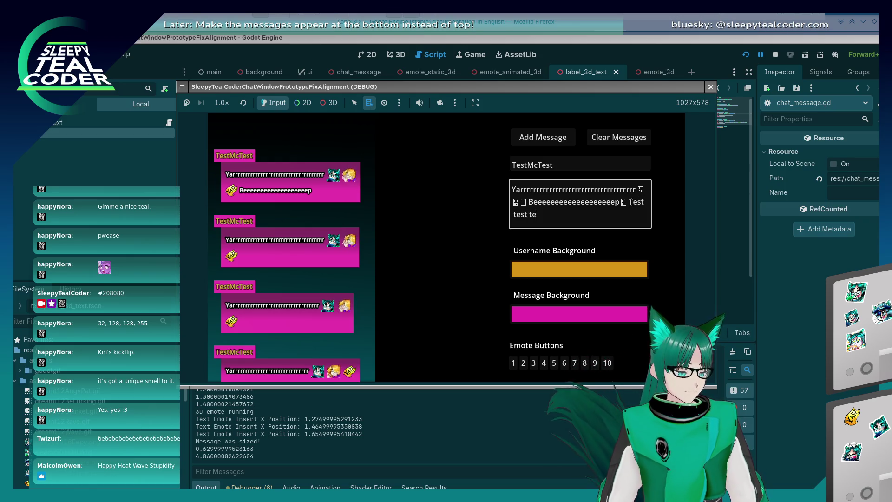
{"action": "type", "text": "st test test"}
{"action": "left_click", "coordinate": [543, 137]}
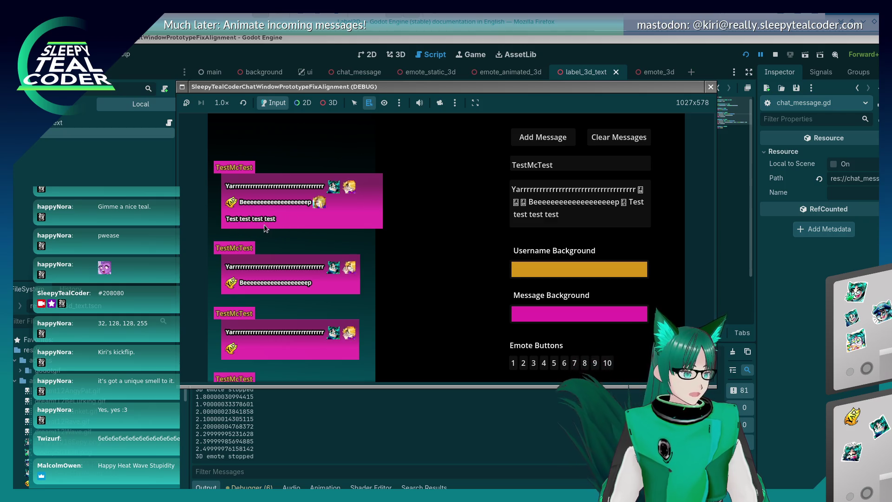
{"action": "left_click", "coordinate": [603, 217]}
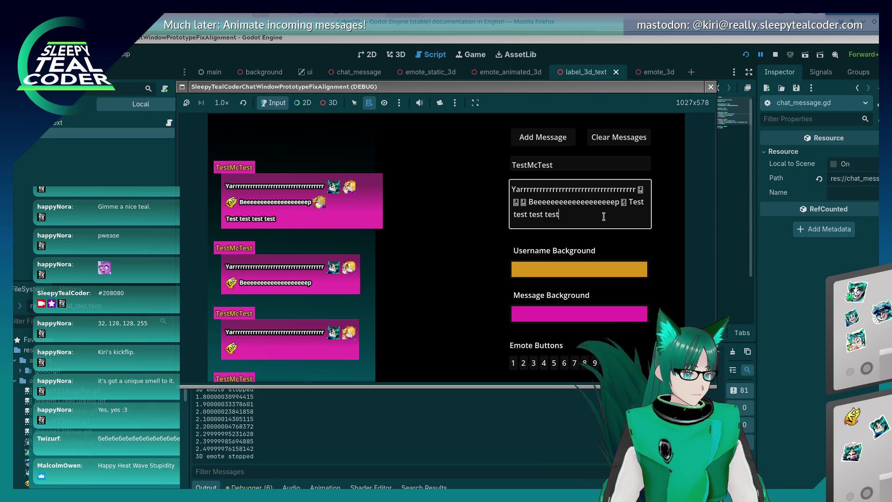
{"action": "key", "text": "BackSpace"}
{"action": "key", "text": "BackSpace"}
{"action": "key", "text": "BackSpace"}
{"action": "left_click", "coordinate": [541, 135]}
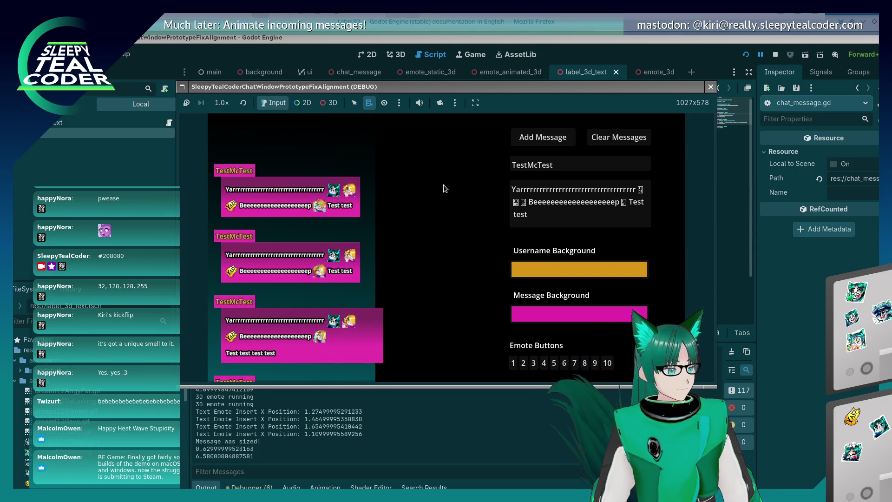
Append another 'test' to the message and post it with Add Message.
{"action": "left_click", "coordinate": [562, 210]}
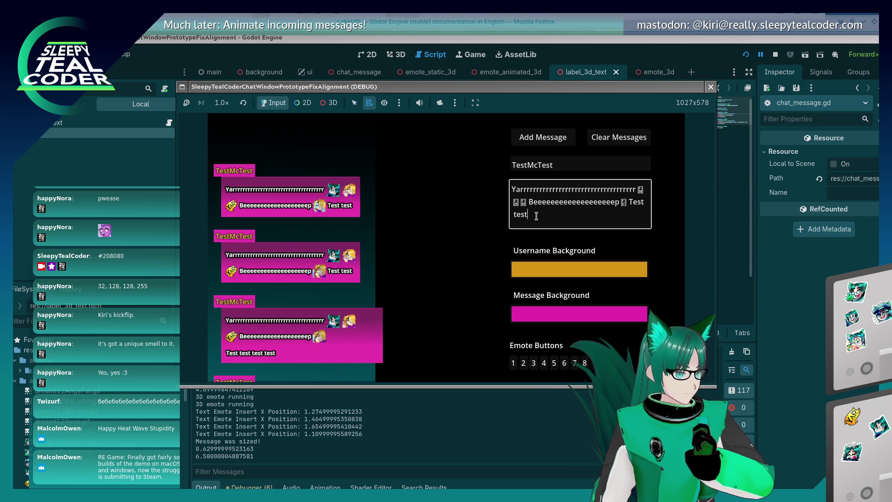
{"action": "type", "text": "test"}
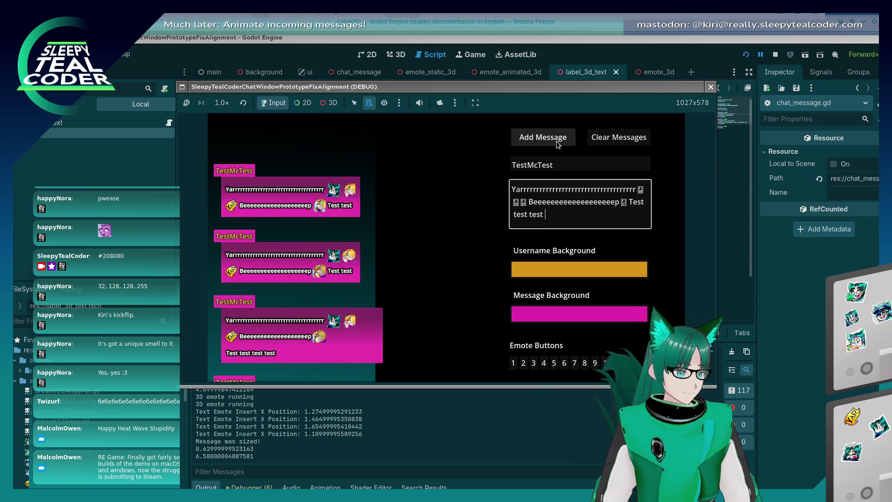
{"action": "left_click", "coordinate": [556, 141]}
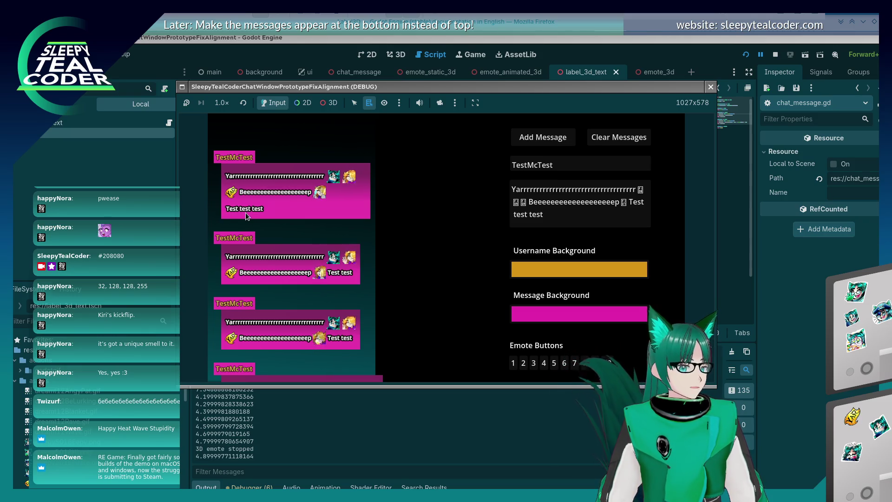
Stop the running chat test with F8 and open chat_message.gd.
{"action": "key", "text": "F8"}
{"action": "left_click", "coordinate": [451, 193]}
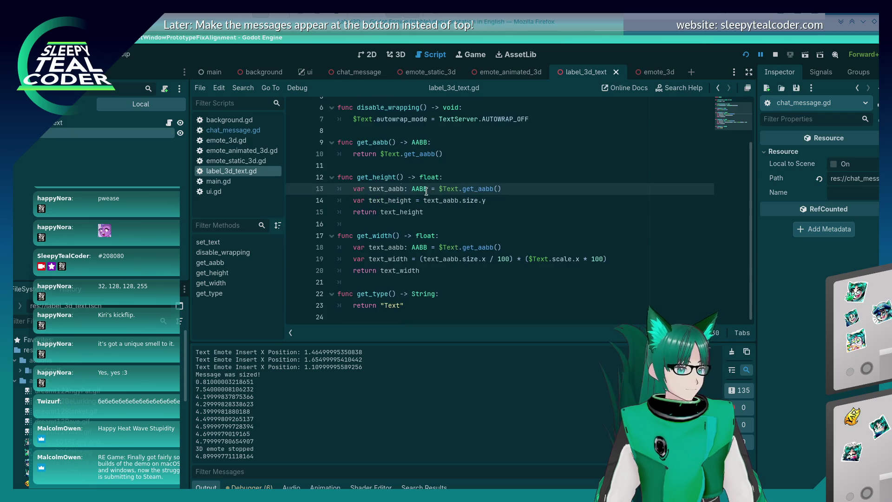
{"action": "left_click", "coordinate": [211, 130]}
Scroll through chat_message.gd, then jump to its top where ChatMessageRenderingState is declared.
{"action": "scroll", "coordinate": [393, 225], "scroll_direction": "down", "scroll_amount": 5}
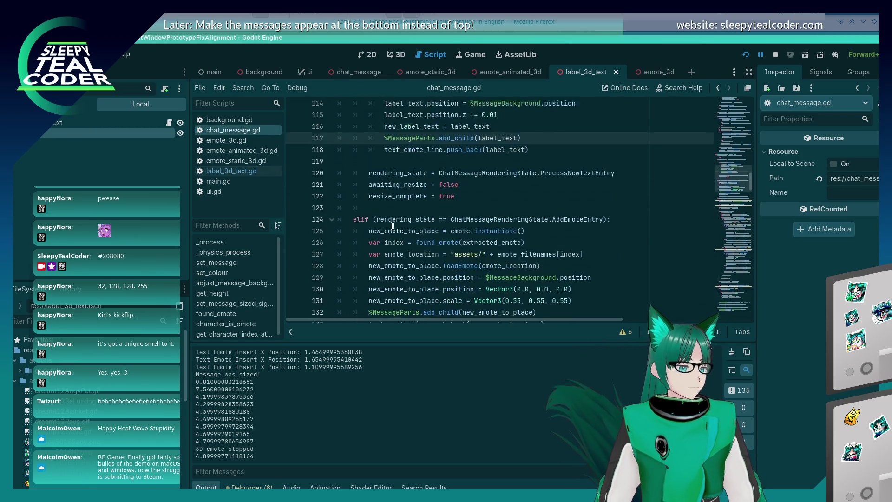
{"action": "scroll", "coordinate": [392, 224], "scroll_direction": "down", "scroll_amount": 7}
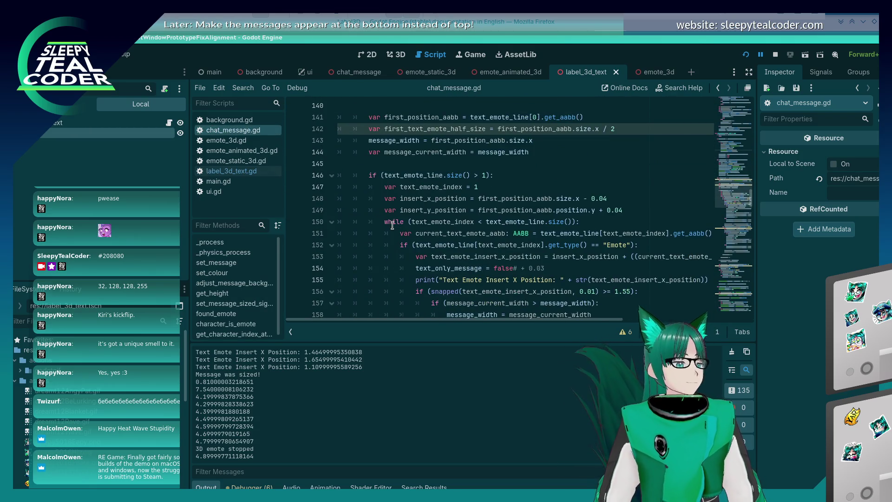
{"action": "scroll", "coordinate": [393, 225], "scroll_direction": "down", "scroll_amount": 15}
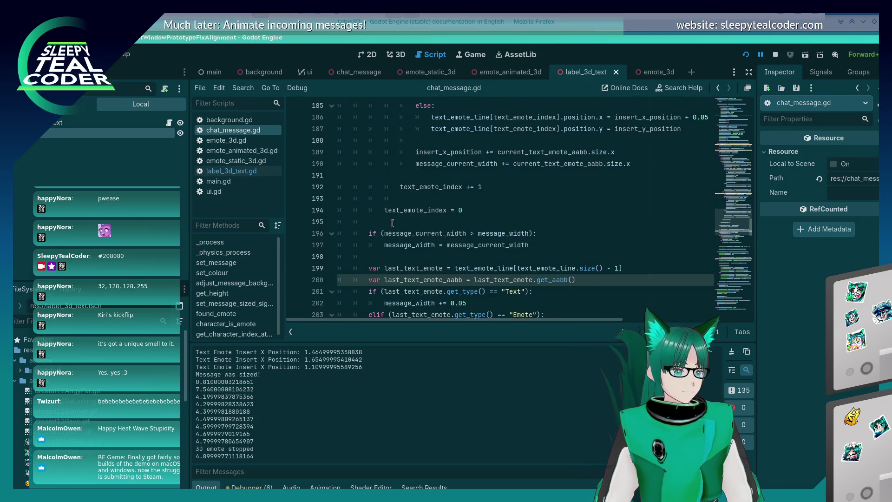
{"action": "scroll", "coordinate": [392, 224], "scroll_direction": "down", "scroll_amount": 7}
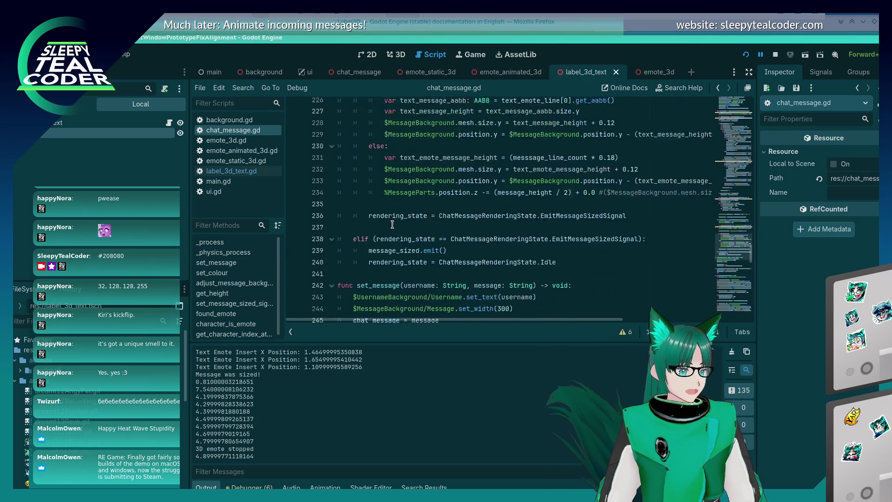
{"action": "scroll", "coordinate": [392, 224], "scroll_direction": "up", "scroll_amount": 6}
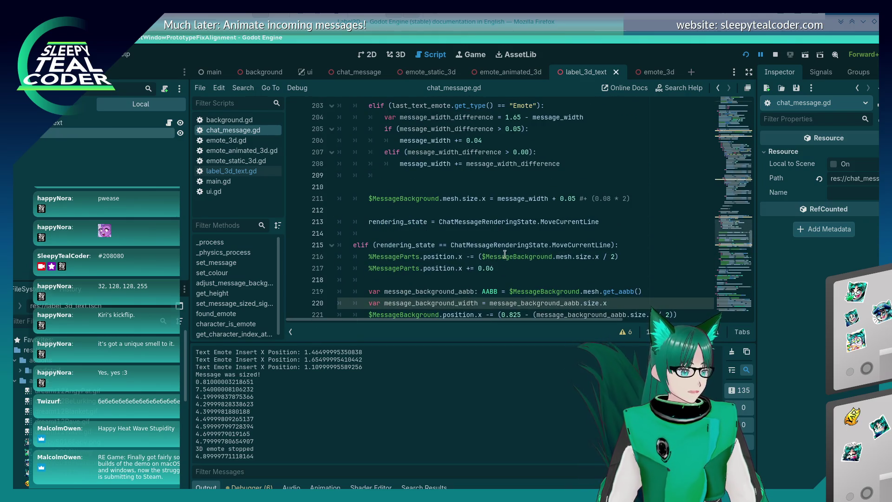
{"action": "scroll", "coordinate": [504, 268], "scroll_direction": "down", "scroll_amount": 3}
{"action": "scroll", "coordinate": [485, 269], "scroll_direction": "up", "scroll_amount": 2}
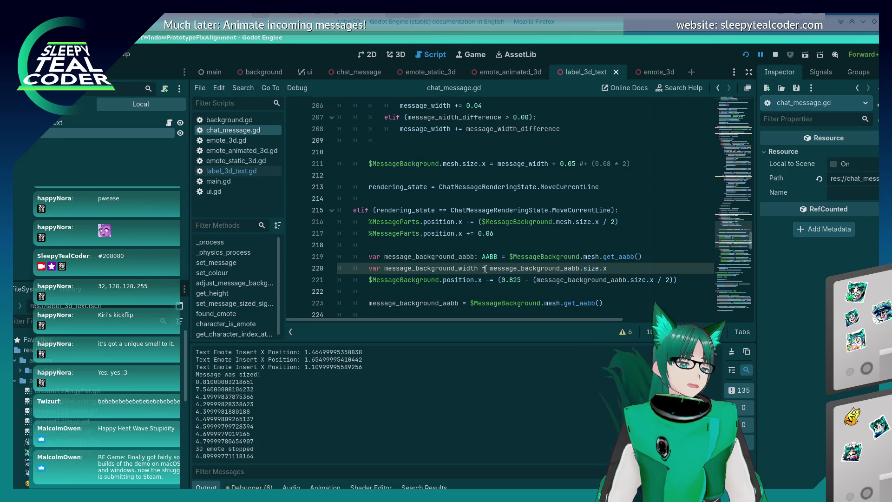
{"action": "scroll", "coordinate": [485, 269], "scroll_direction": "down", "scroll_amount": 2}
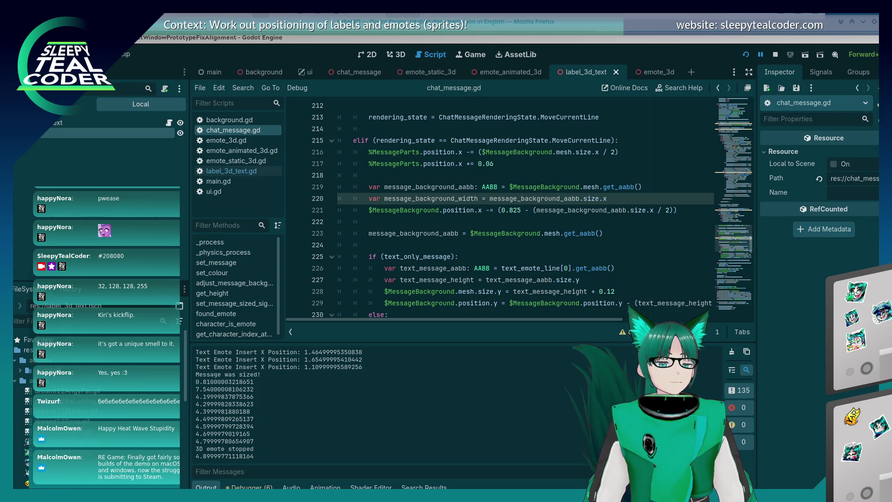
{"action": "left_click", "coordinate": [496, 255]}
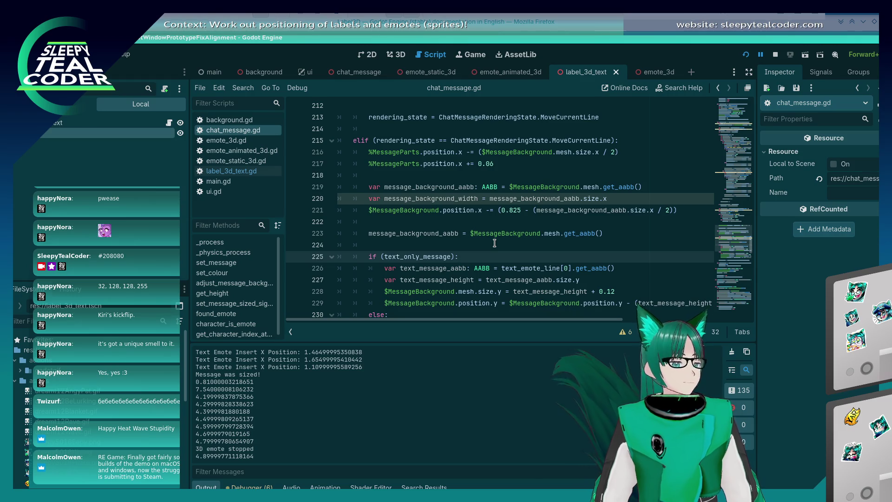
{"action": "key", "text": "ctrl+Home"}
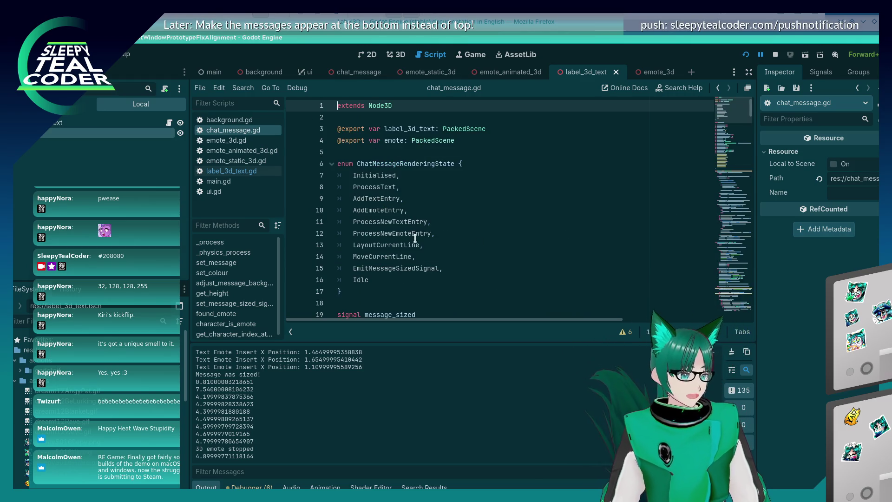
Add a SplitTextEntry state after MoveCurrentLine in the ChatMessageRenderingState enum and save.
{"action": "scroll", "coordinate": [414, 236], "scroll_direction": "down", "scroll_amount": 2}
{"action": "left_click", "coordinate": [445, 188]}
{"action": "scroll", "coordinate": [457, 220], "scroll_direction": "up", "scroll_amount": 1}
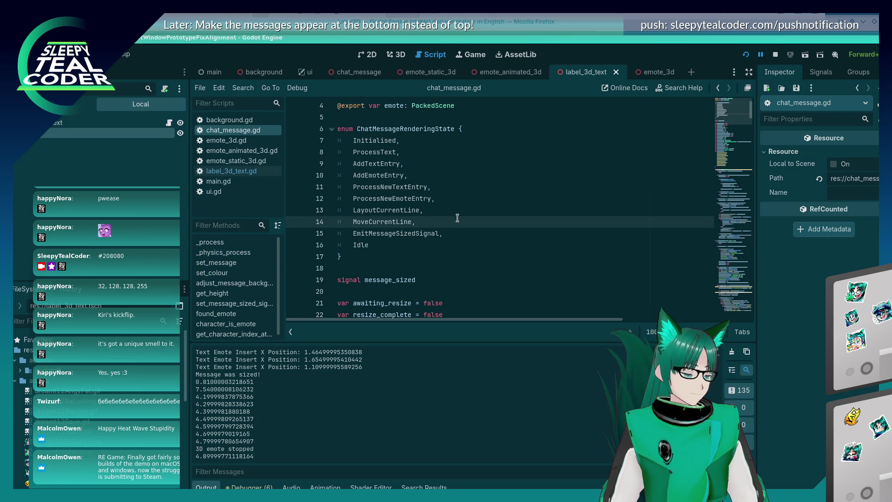
{"action": "key", "text": "Return"}
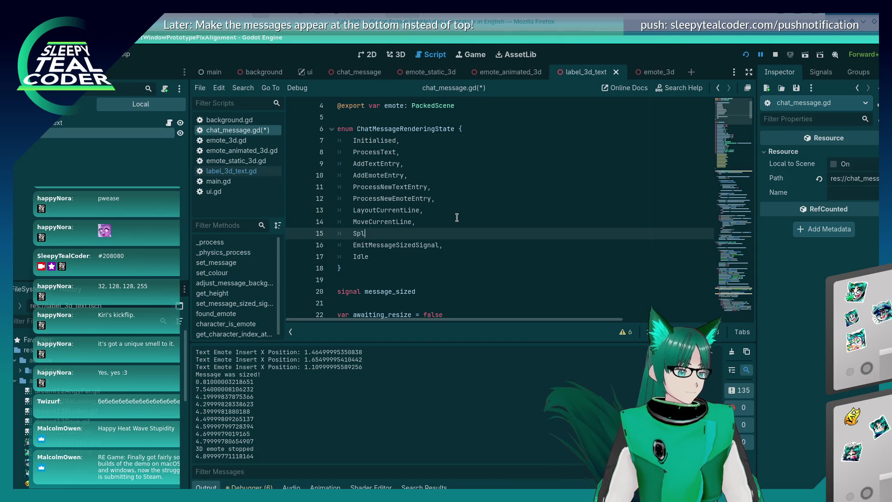
{"action": "type", "text": "itT"}
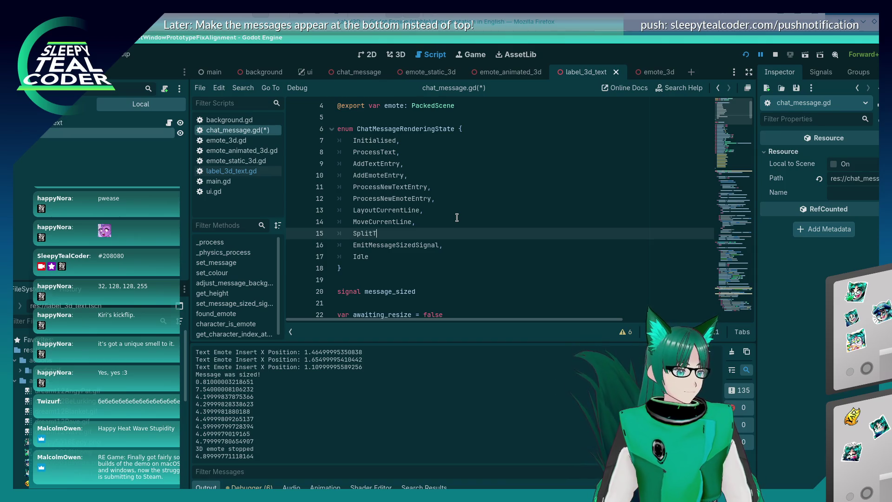
{"action": "type", "text": "extEntry,"}
{"action": "key", "text": "ctrl+s"}
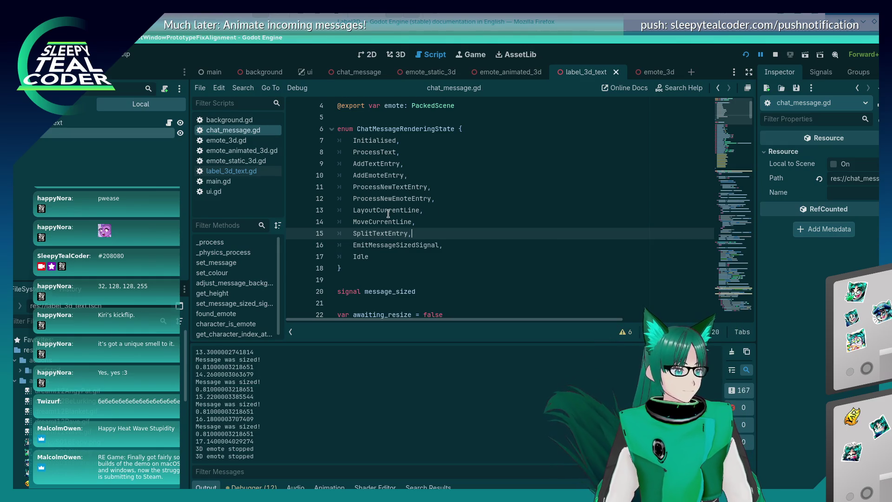
{"action": "double_click", "coordinate": [388, 232]}
{"action": "scroll", "coordinate": [503, 233], "scroll_direction": "down", "scroll_amount": 20}
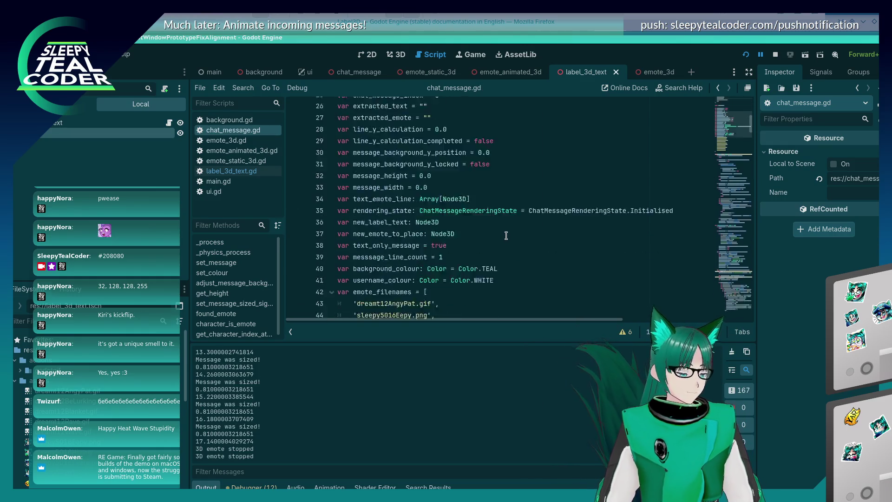
{"action": "scroll", "coordinate": [503, 233], "scroll_direction": "down", "scroll_amount": 20}
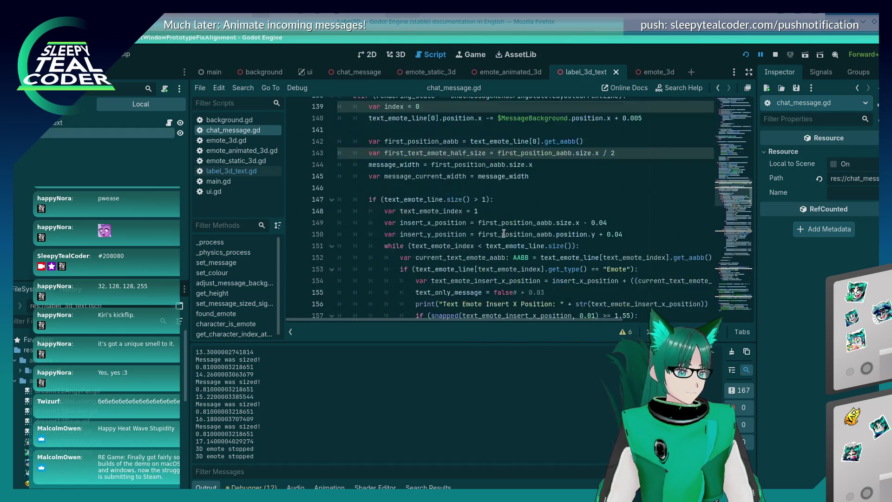
{"action": "scroll", "coordinate": [504, 233], "scroll_direction": "down", "scroll_amount": 4}
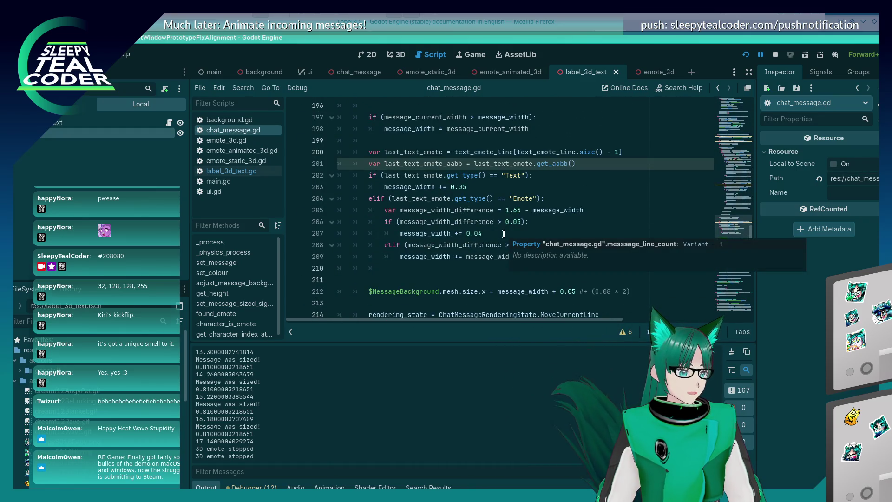
Add an elif checking rendering_state == ChatMessageRenderingState.SplitTextEntry before the EmitMessageSizedSignal branch.
{"action": "scroll", "coordinate": [504, 233], "scroll_direction": "down", "scroll_amount": 9}
{"action": "scroll", "coordinate": [450, 230], "scroll_direction": "down", "scroll_amount": 5}
{"action": "scroll", "coordinate": [446, 223], "scroll_direction": "up", "scroll_amount": 2}
{"action": "left_click", "coordinate": [436, 177]}
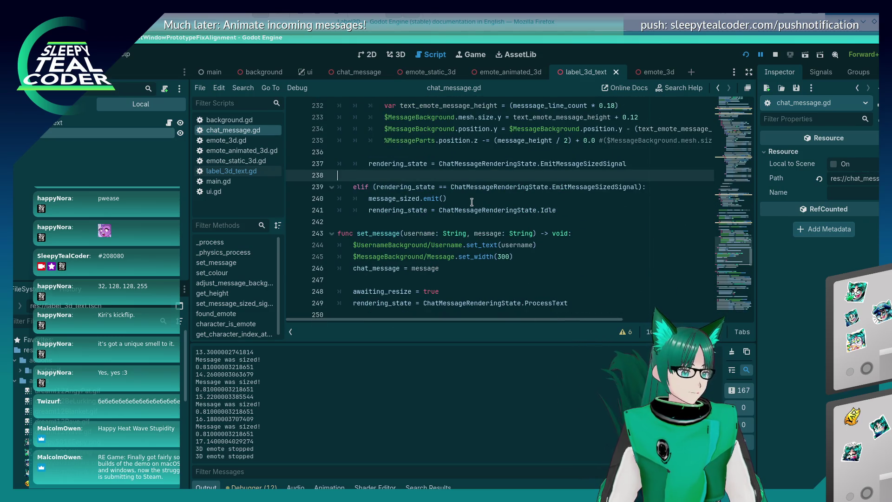
{"action": "key", "text": "Return"}
{"action": "key", "text": "Return"}
{"action": "key", "text": "Up"}
{"action": "type", "text": "if (ren"}
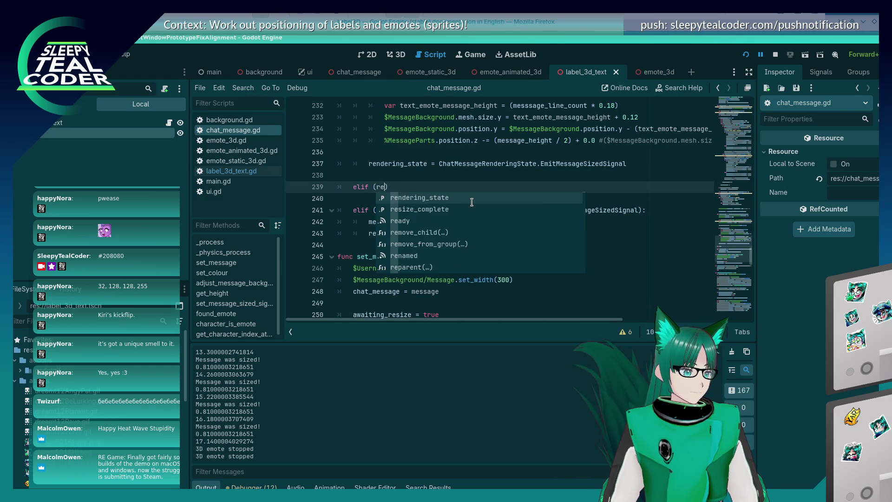
{"action": "key", "text": "Return"}
{"action": "type", "text": "ChatMessageRende"}
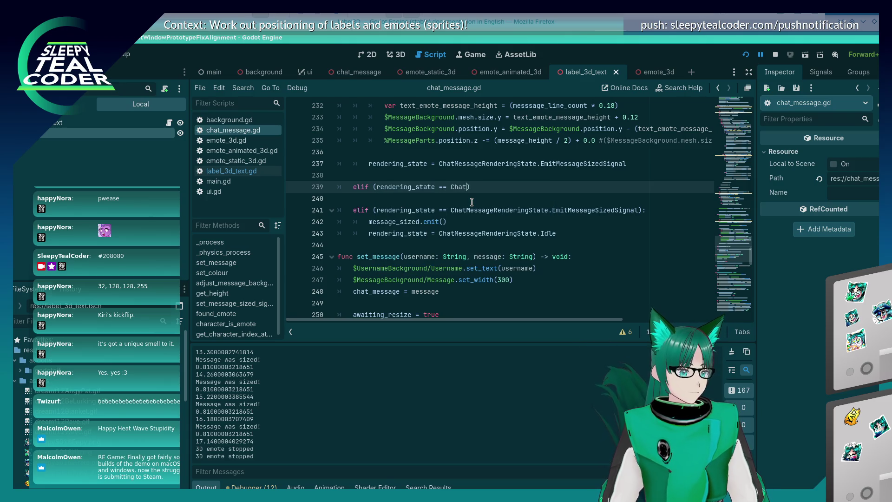
{"action": "type", "text": "ringState."}
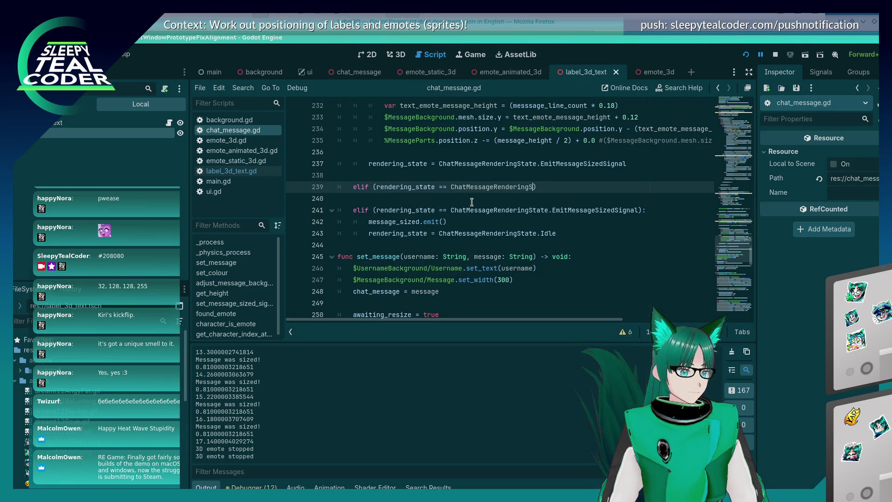
{"action": "type", "text": "P"}
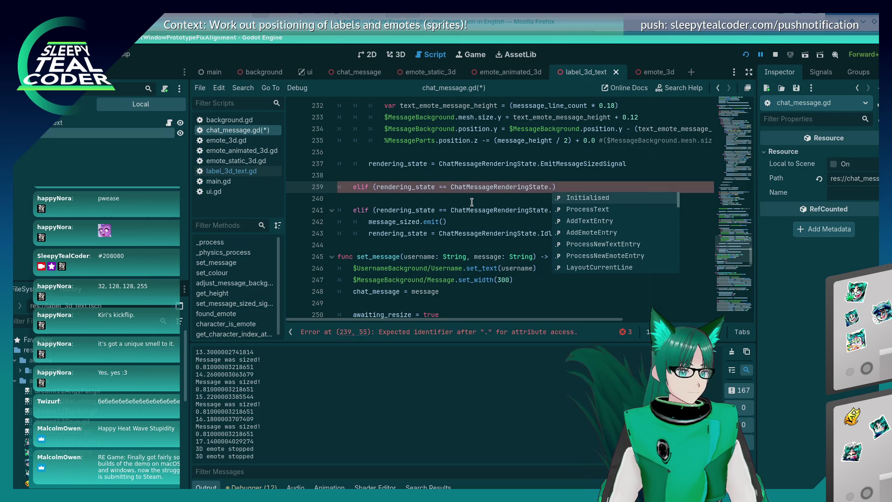
{"action": "key", "text": "BackSpace"}
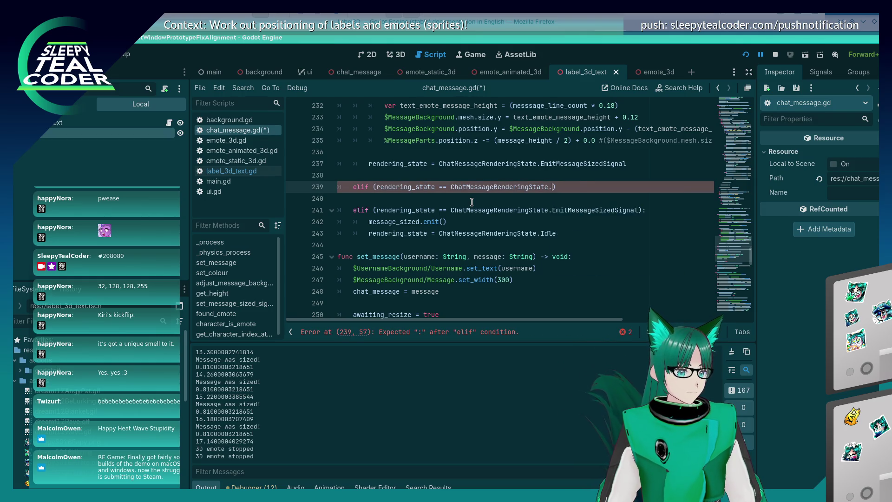
{"action": "type", "text": "Sp"}
{"action": "key", "text": "Return"}
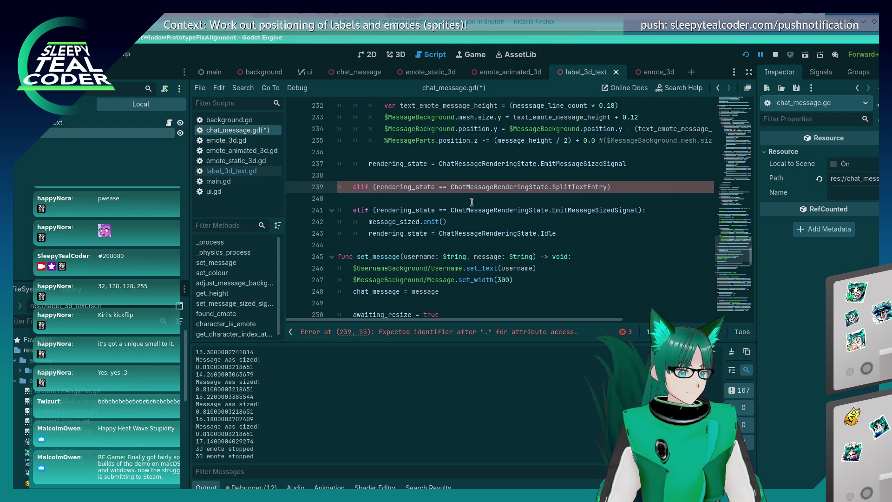
{"action": "type", "text": "):"}
Give the SplitTextEntry branch a pass body and save chat_message.gd.
{"action": "key", "text": "Return"}
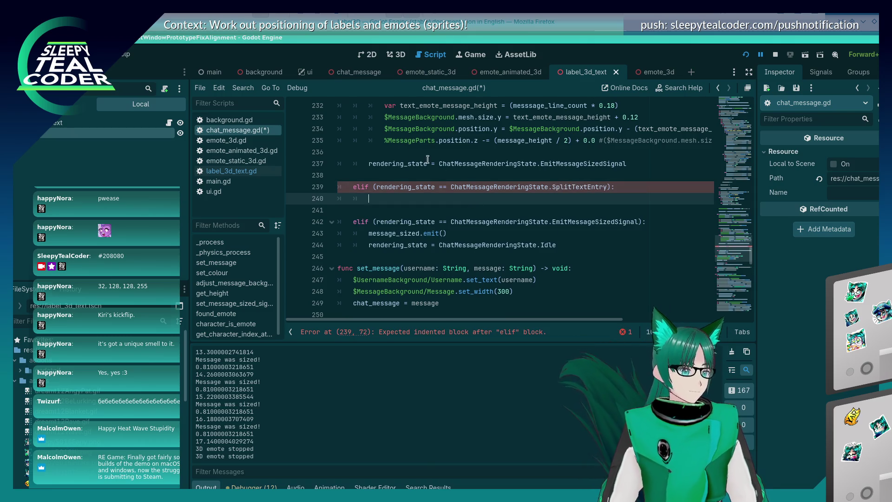
{"action": "type", "text": "pp"}
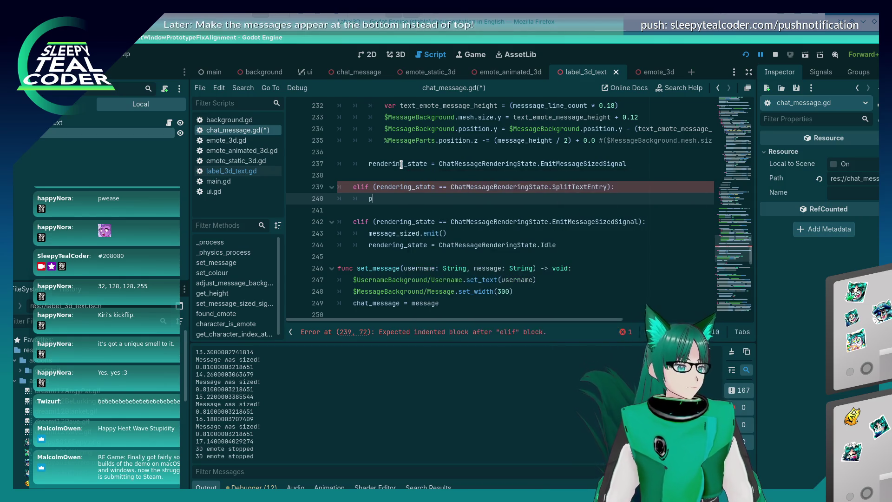
{"action": "key", "text": "Return"}
{"action": "key", "text": "ctrl+s"}
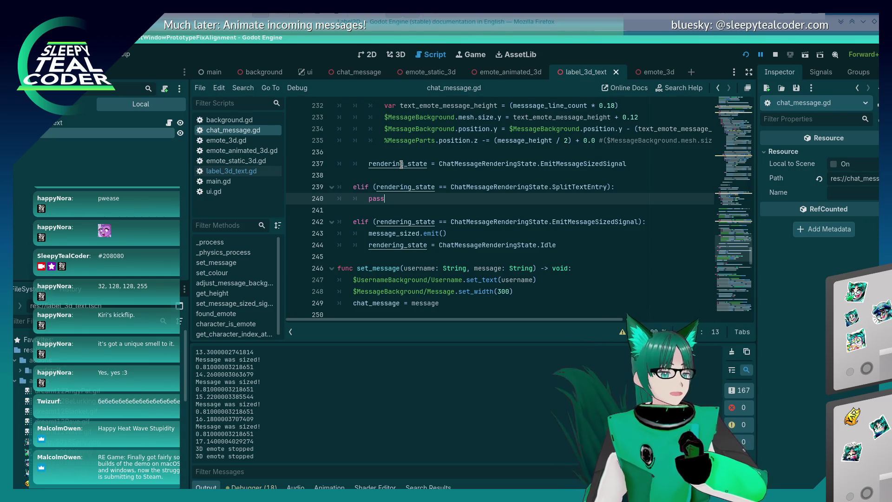
{"action": "scroll", "coordinate": [404, 172], "scroll_direction": "up", "scroll_amount": 10}
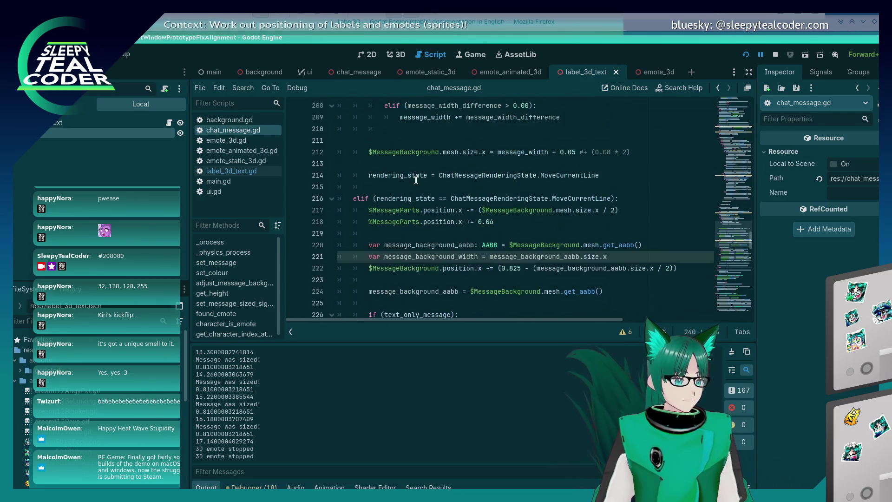
{"action": "scroll", "coordinate": [425, 190], "scroll_direction": "down", "scroll_amount": 2}
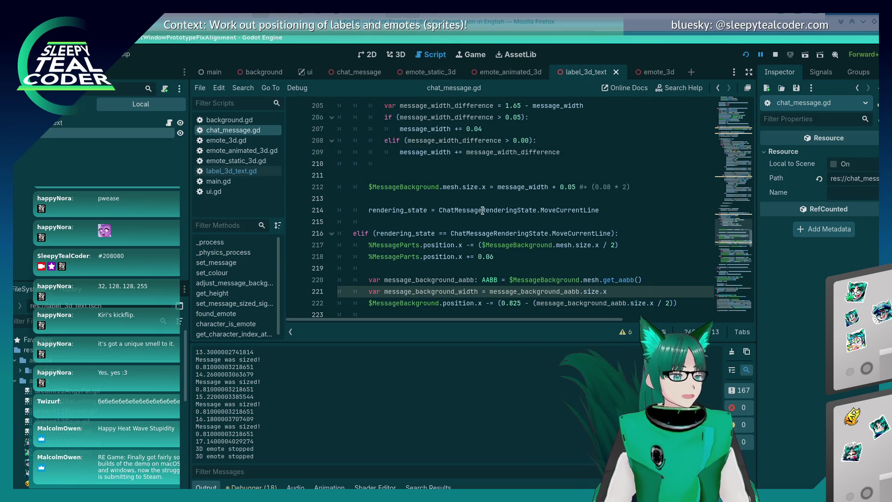
{"action": "scroll", "coordinate": [483, 210], "scroll_direction": "up", "scroll_amount": 12}
{"action": "scroll", "coordinate": [474, 220], "scroll_direction": "up", "scroll_amount": 9}
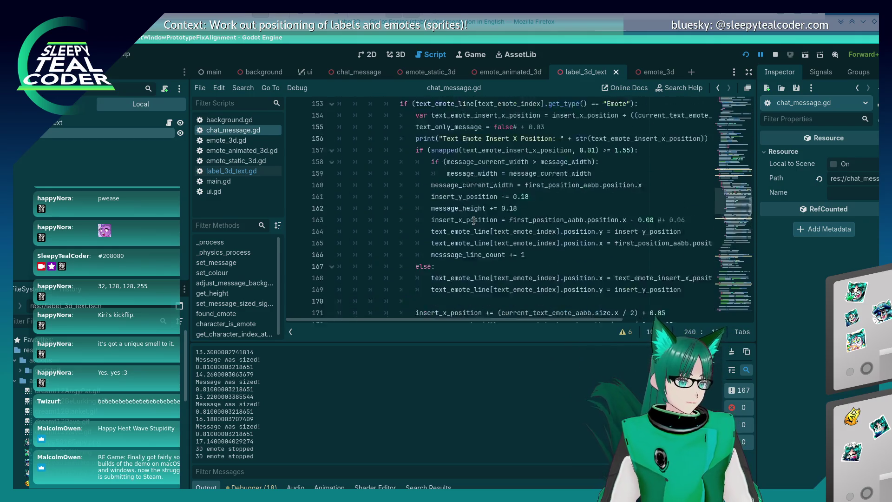
{"action": "scroll", "coordinate": [473, 220], "scroll_direction": "up", "scroll_amount": 2}
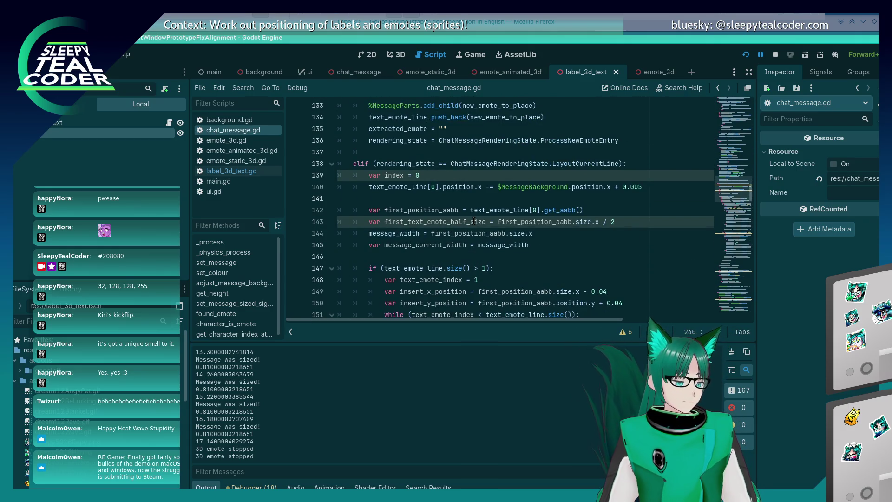
{"action": "scroll", "coordinate": [474, 220], "scroll_direction": "down", "scroll_amount": 4}
{"action": "scroll", "coordinate": [473, 221], "scroll_direction": "up", "scroll_amount": 5}
{"action": "scroll", "coordinate": [474, 220], "scroll_direction": "down", "scroll_amount": 2}
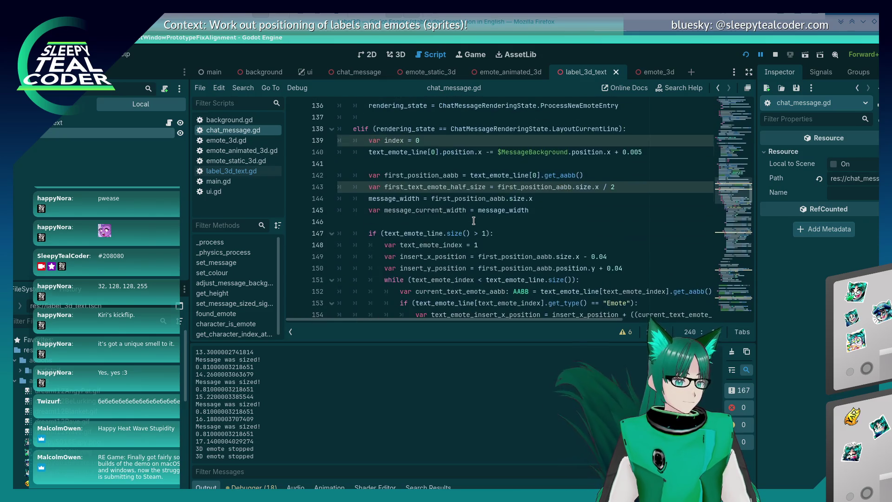
{"action": "scroll", "coordinate": [473, 220], "scroll_direction": "down", "scroll_amount": 13}
{"action": "scroll", "coordinate": [443, 247], "scroll_direction": "down", "scroll_amount": 20}
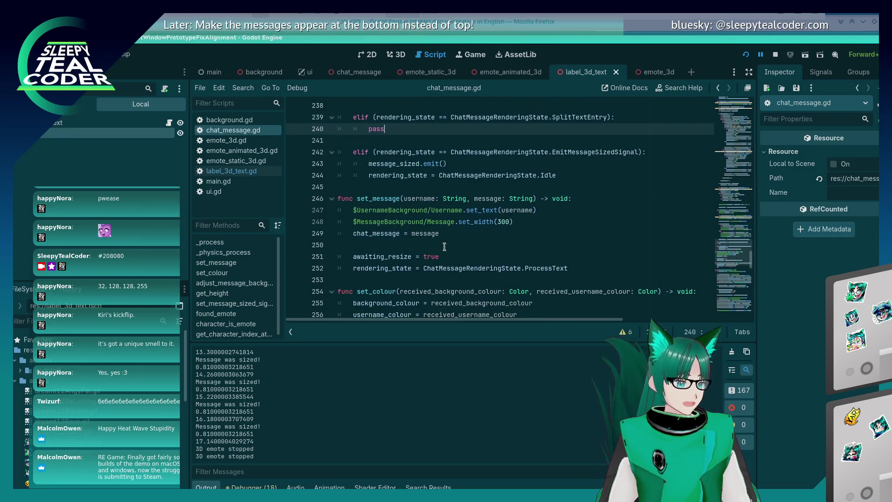
{"action": "scroll", "coordinate": [636, 201], "scroll_direction": "up", "scroll_amount": 2}
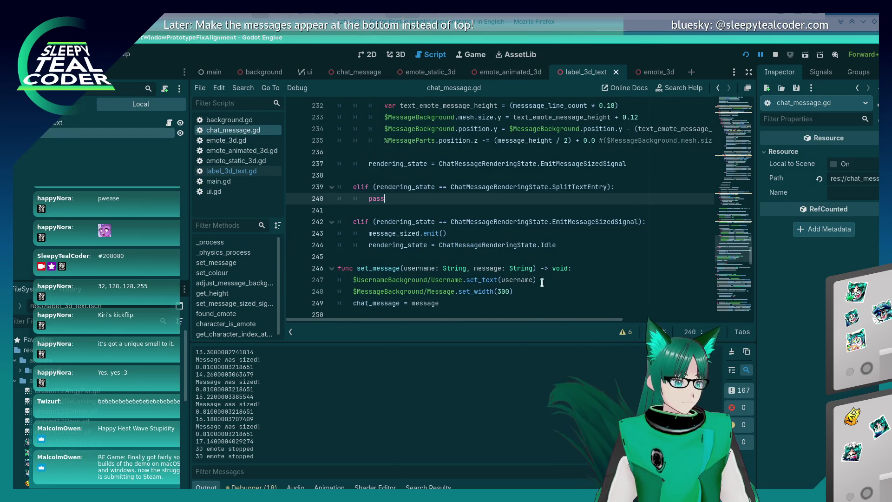
{"action": "left_click", "coordinate": [563, 246]}
Replace pass with a copied state assignment set to ChatMessageRenderingState.LayoutCurrentLine.
{"action": "key", "text": "shift+Home"}
{"action": "key", "text": "ctrl+c"}
{"action": "key", "text": "Up"}
{"action": "key", "text": "Up"}
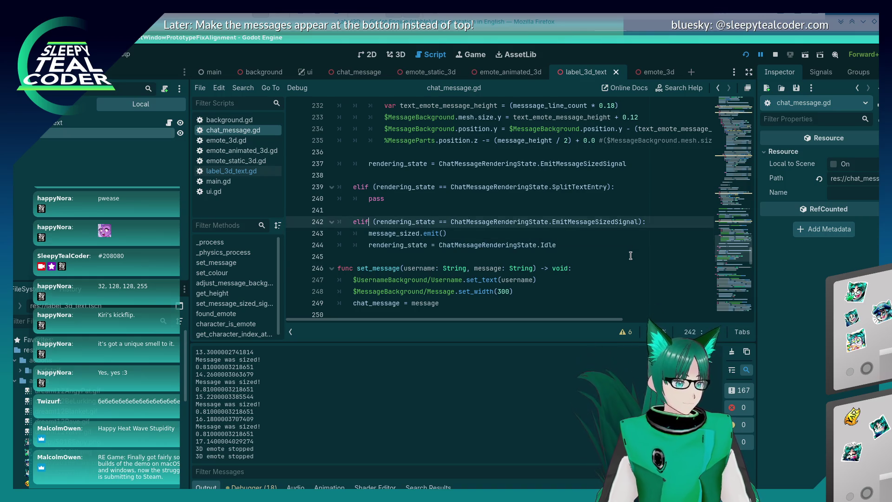
{"action": "key", "text": "Up"}
{"action": "key", "text": "Up"}
{"action": "key", "text": "shift+End"}
{"action": "key", "text": "ctrl+v"}
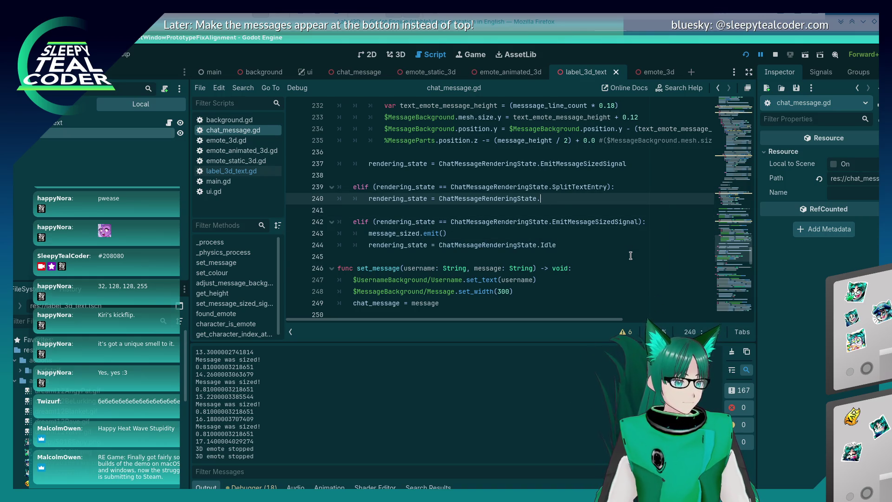
{"action": "key", "text": "ctrl+space"}
{"action": "type", "text": "Lay"}
{"action": "key", "text": "Return"}
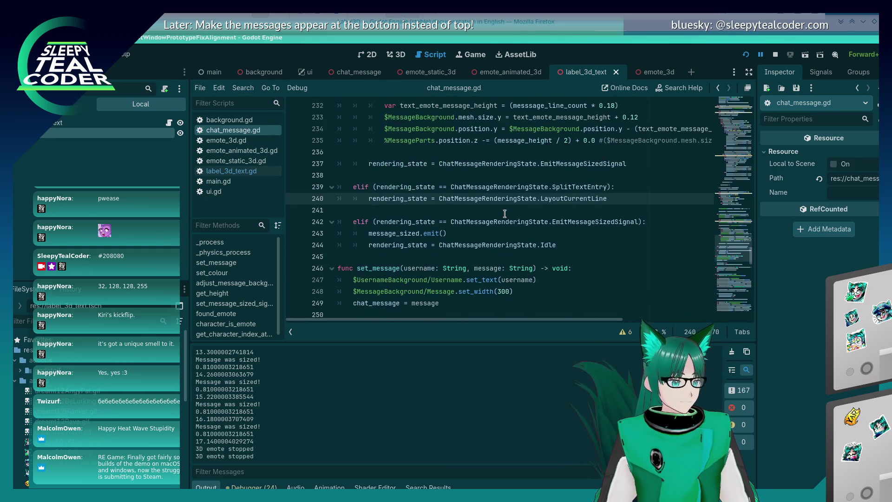
Insert blank lines below the SplitTextEntry condition line and save the script.
{"action": "left_click", "coordinate": [654, 184]}
{"action": "key", "text": "Return"}
{"action": "key", "text": "Return"}
{"action": "key", "text": "Up"}
{"action": "key", "text": "ctrl+s"}
{"action": "scroll", "coordinate": [428, 240], "scroll_direction": "up", "scroll_amount": 16}
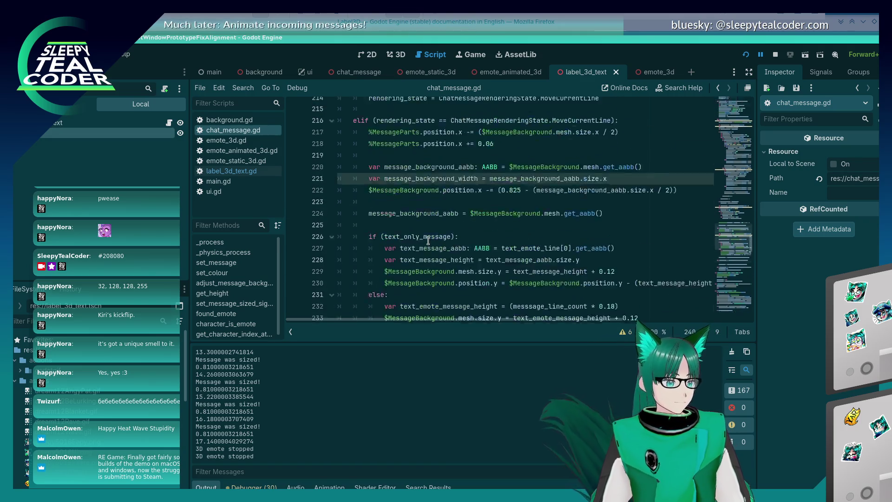
{"action": "scroll", "coordinate": [428, 240], "scroll_direction": "down", "scroll_amount": 11}
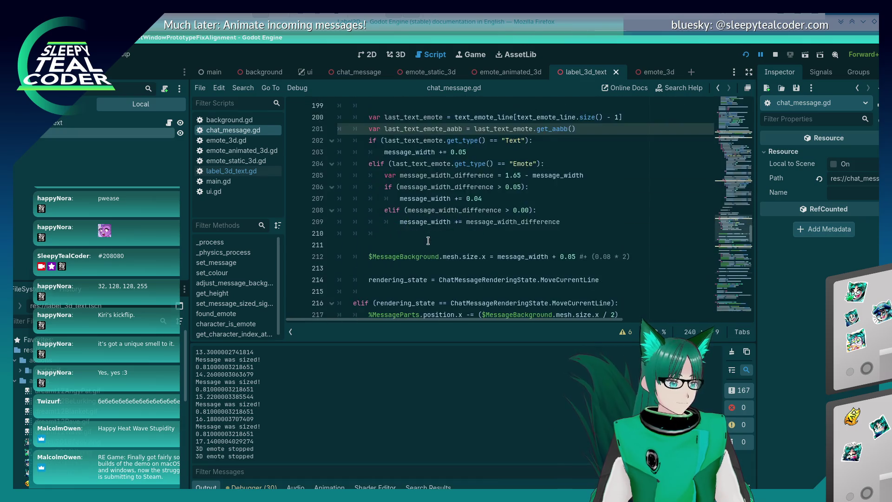
{"action": "right_click", "coordinate": [247, 123]}
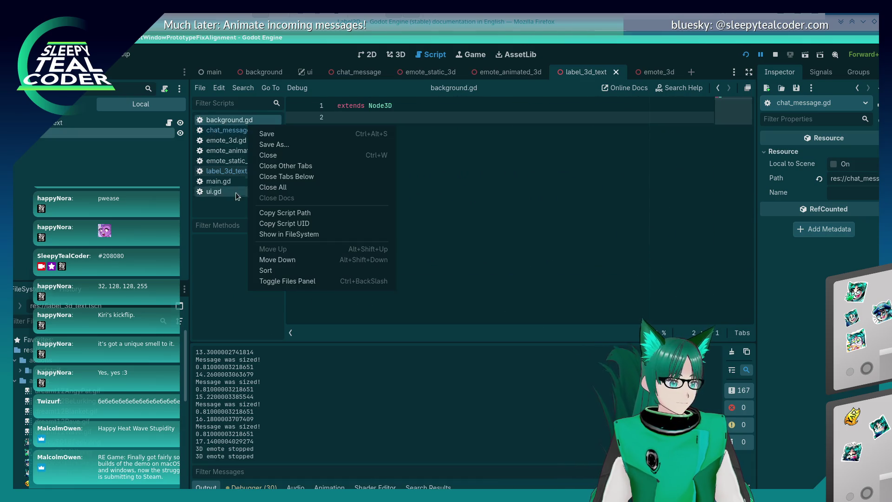
{"action": "left_click", "coordinate": [230, 203]}
{"action": "left_click", "coordinate": [232, 130]}
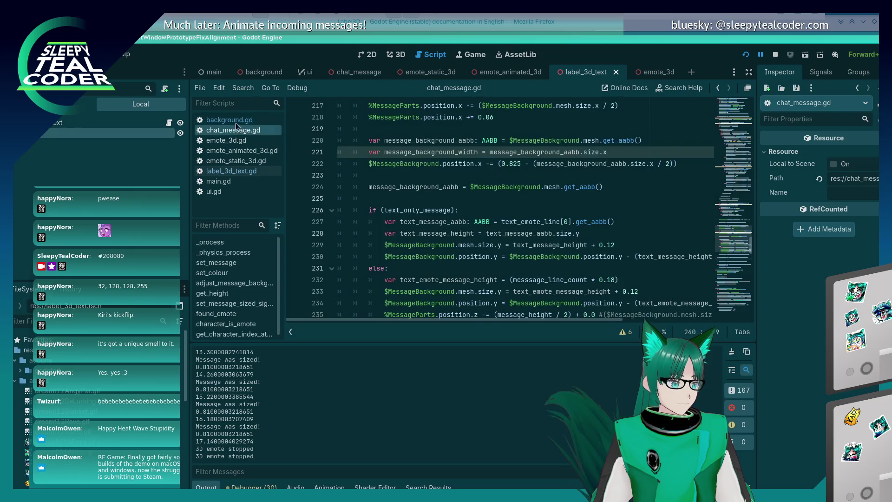
{"action": "left_click", "coordinate": [204, 92]}
{"action": "left_click", "coordinate": [207, 104]}
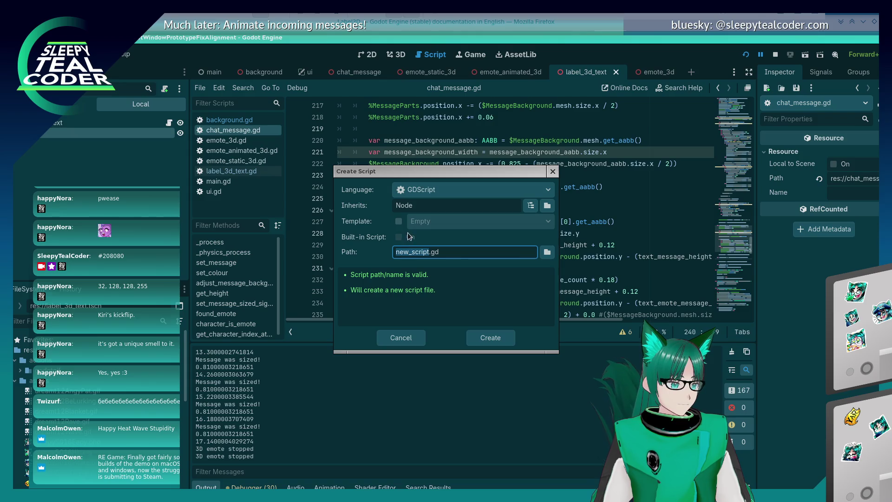
{"action": "left_click", "coordinate": [398, 221]}
{"action": "left_click", "coordinate": [398, 222]}
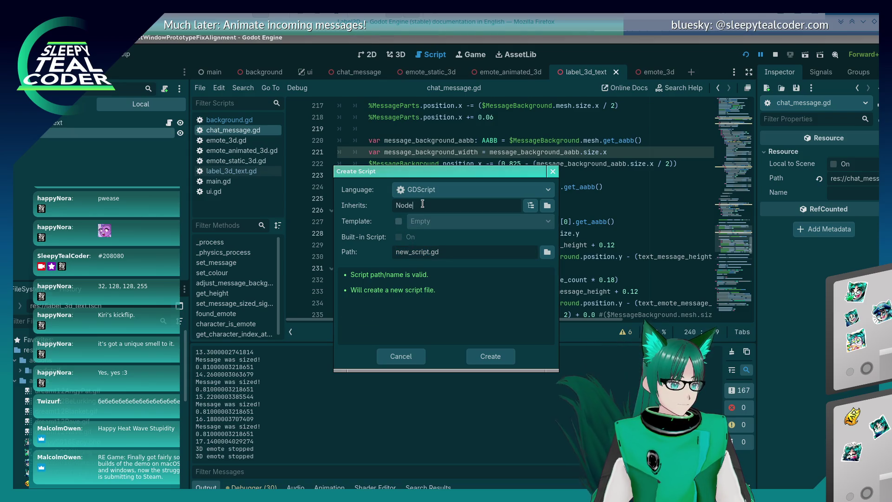
{"action": "left_click", "coordinate": [392, 357]}
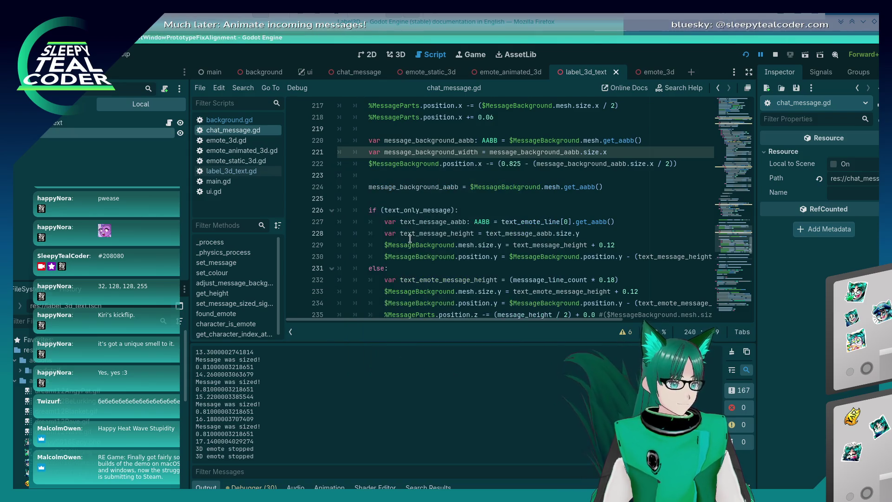
{"action": "scroll", "coordinate": [414, 236], "scroll_direction": "down", "scroll_amount": 15}
{"action": "scroll", "coordinate": [414, 236], "scroll_direction": "down", "scroll_amount": 19}
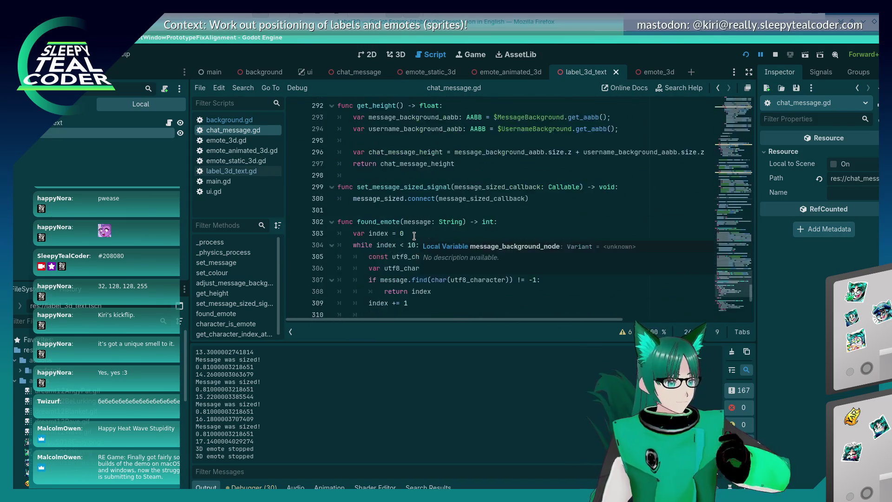
{"action": "scroll", "coordinate": [414, 237], "scroll_direction": "up", "scroll_amount": 10}
{"action": "scroll", "coordinate": [414, 237], "scroll_direction": "up", "scroll_amount": 20}
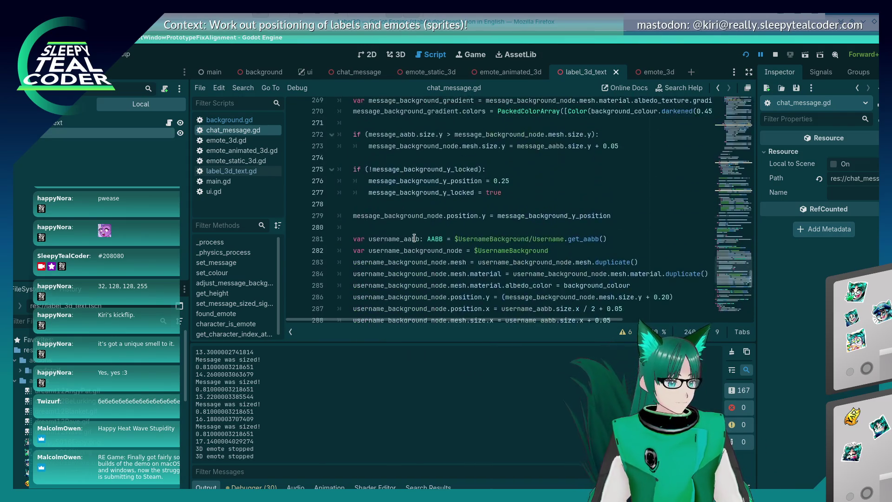
{"action": "left_click", "coordinate": [414, 238]}
{"action": "scroll", "coordinate": [414, 237], "scroll_direction": "up", "scroll_amount": 20}
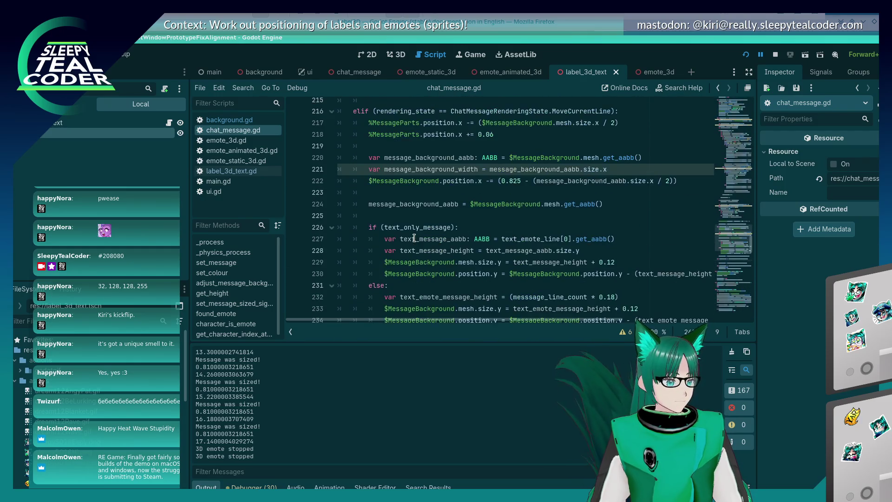
{"action": "scroll", "coordinate": [414, 239], "scroll_direction": "up", "scroll_amount": 16}
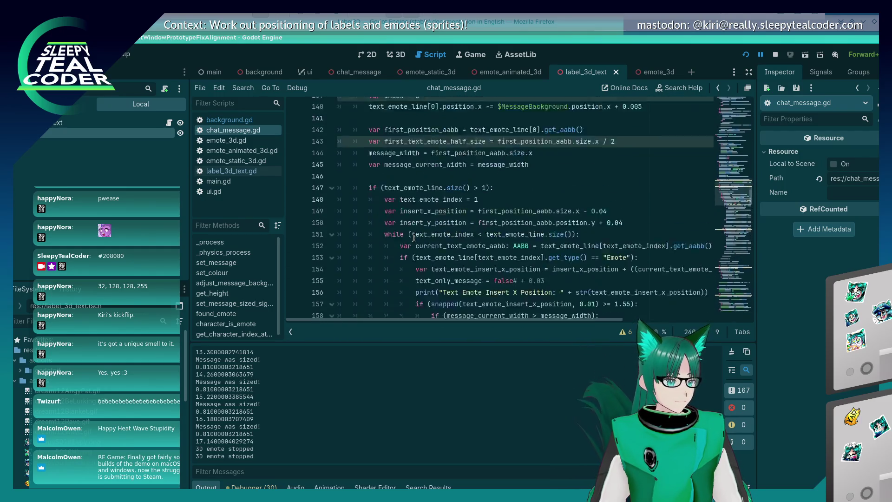
{"action": "scroll", "coordinate": [414, 238], "scroll_direction": "up", "scroll_amount": 6}
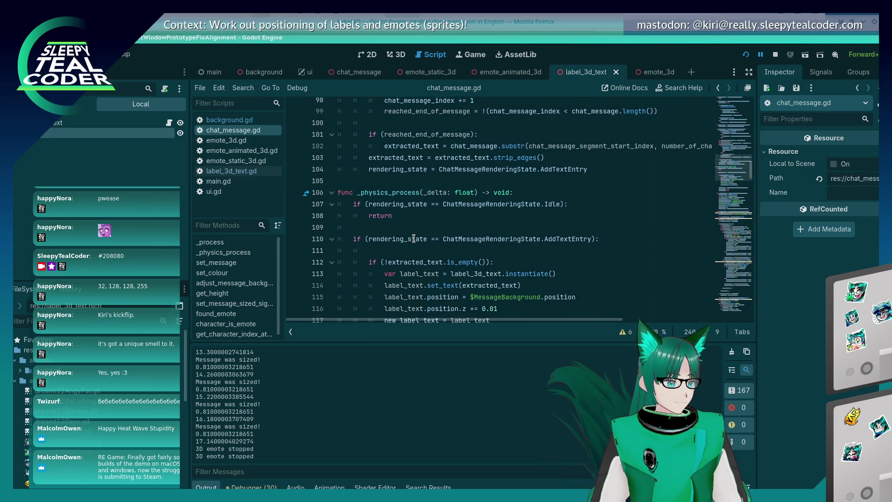
{"action": "scroll", "coordinate": [414, 238], "scroll_direction": "down", "scroll_amount": 1}
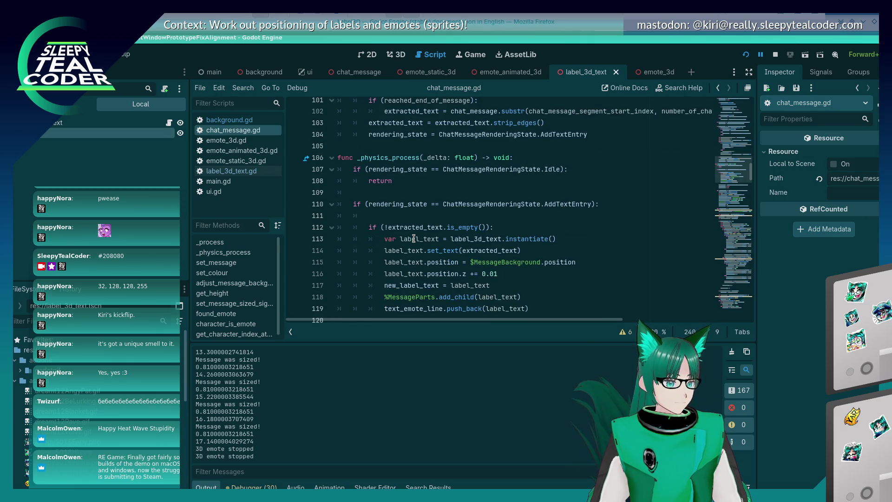
{"action": "left_click", "coordinate": [483, 215]}
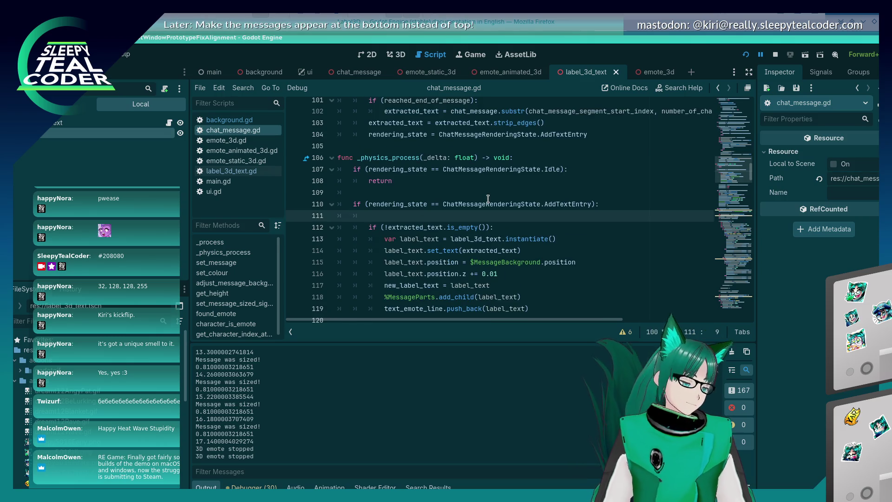
Add empty lines at the file's end and paste the ChatMessageRenderingState enum name from line 6 there.
{"action": "key", "text": "ctrl+End"}
{"action": "key", "text": "Return"}
{"action": "key", "text": "Return"}
{"action": "key", "text": "Up"}
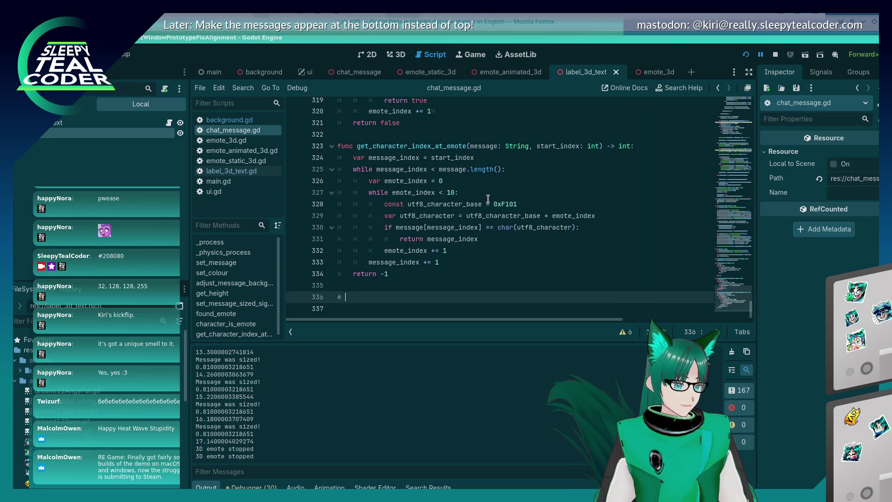
{"action": "key", "text": "ctrl+Home"}
{"action": "key", "text": "Down"}
{"action": "key", "text": "Down"}
{"action": "key", "text": "Down"}
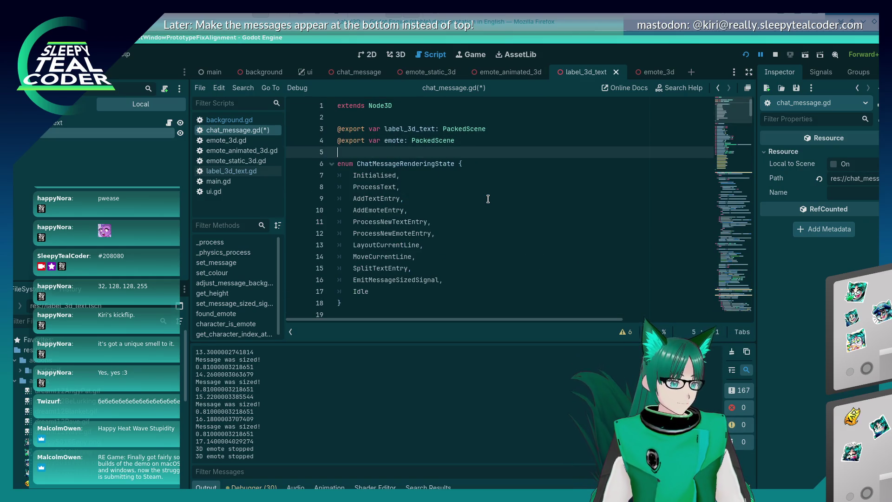
{"action": "key", "text": "ctrl+shift+Right"}
{"action": "key", "text": "ctrl+c"}
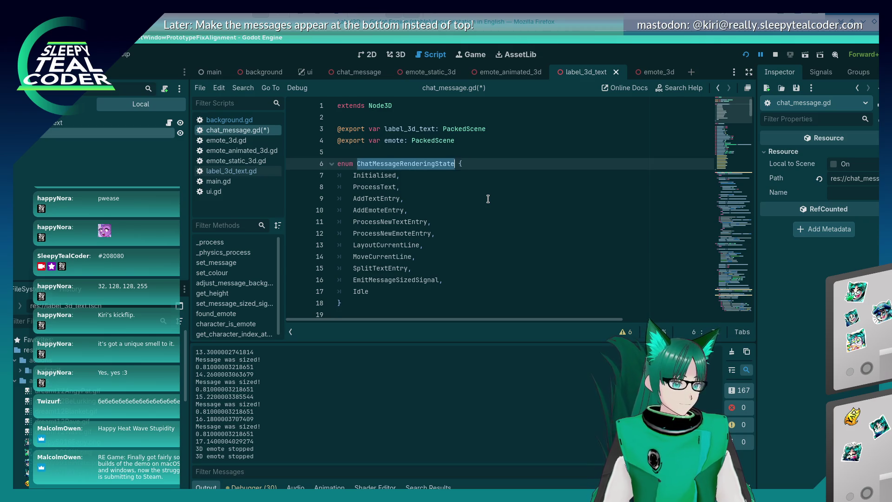
{"action": "key", "text": "ctrl+End"}
{"action": "key", "text": "Up"}
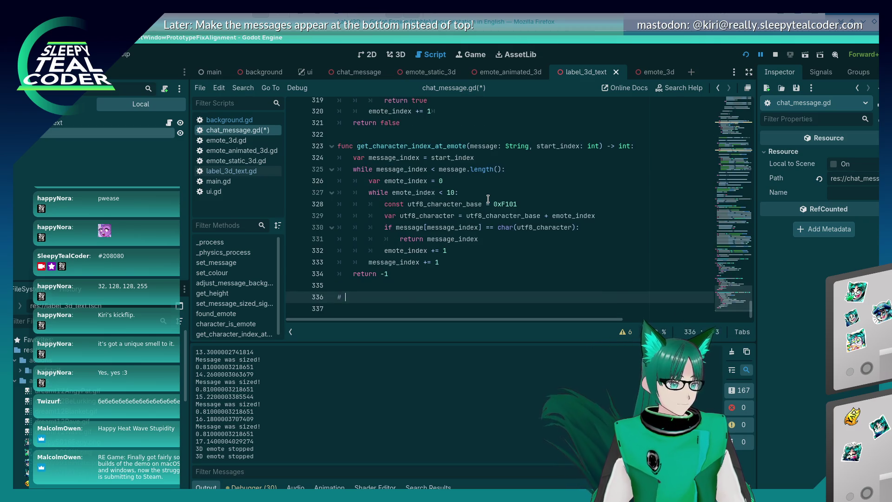
{"action": "key", "text": "ctrl+v"}
Turn the pasted name into '# Chat Message Rendering State Functions' on line 336 and save.
{"action": "key", "text": "Home"}
{"action": "key", "text": "Right"}
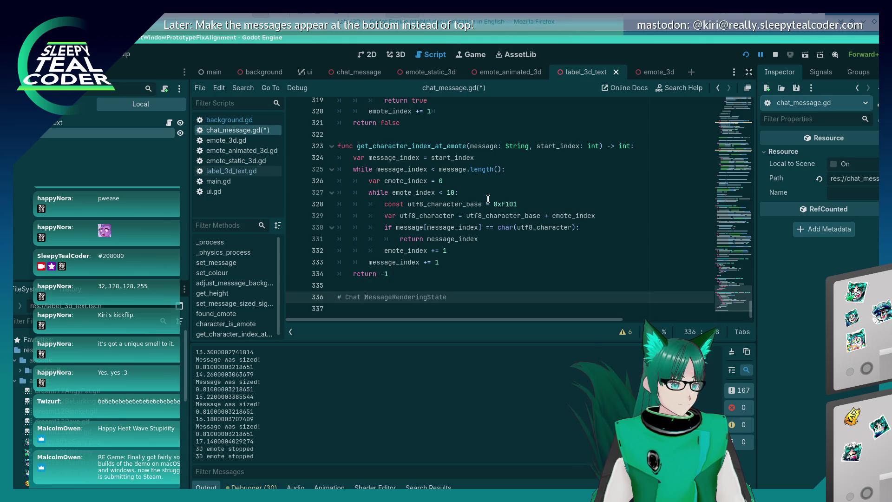
{"action": "key", "text": "Right"}
{"action": "key", "text": "Right"}
{"action": "key", "text": "Right"}
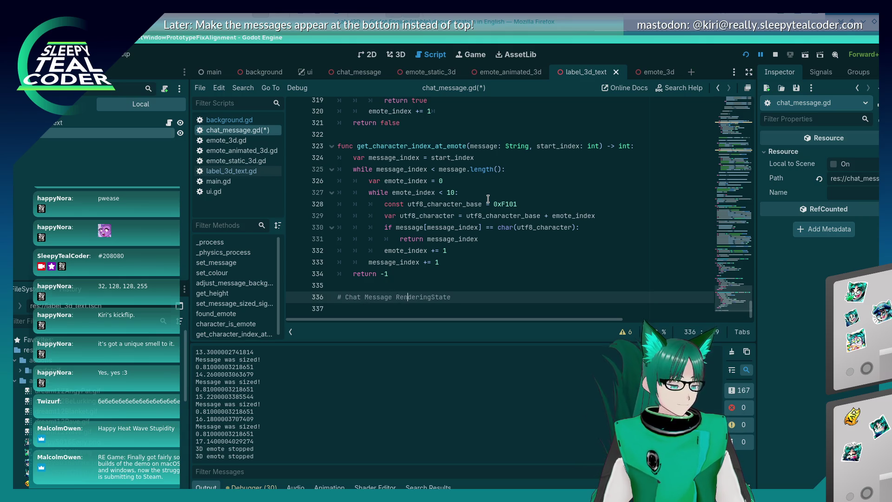
{"action": "key", "text": "Right"}
{"action": "key", "text": "Right"}
{"action": "key", "text": "Right"}
{"action": "type", "text": "State Functions"}
{"action": "key", "text": "Return"}
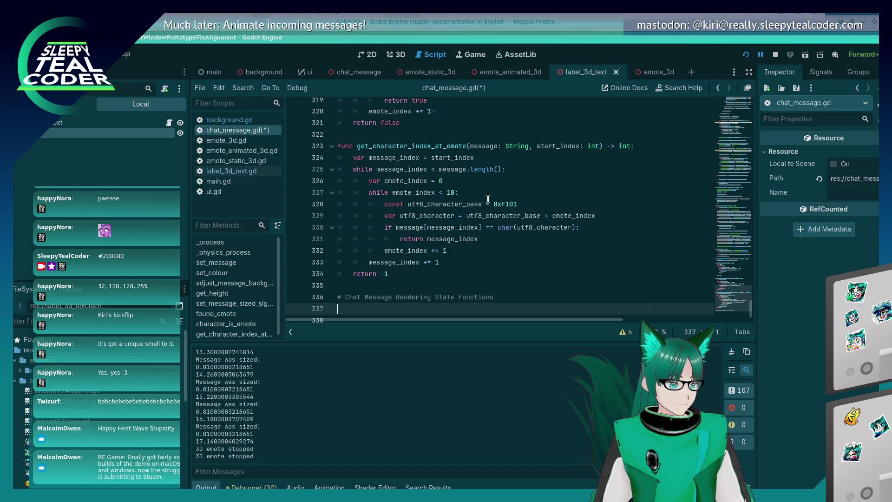
{"action": "key", "text": "ctrl+s"}
{"action": "scroll", "coordinate": [483, 205], "scroll_direction": "up", "scroll_amount": 10}
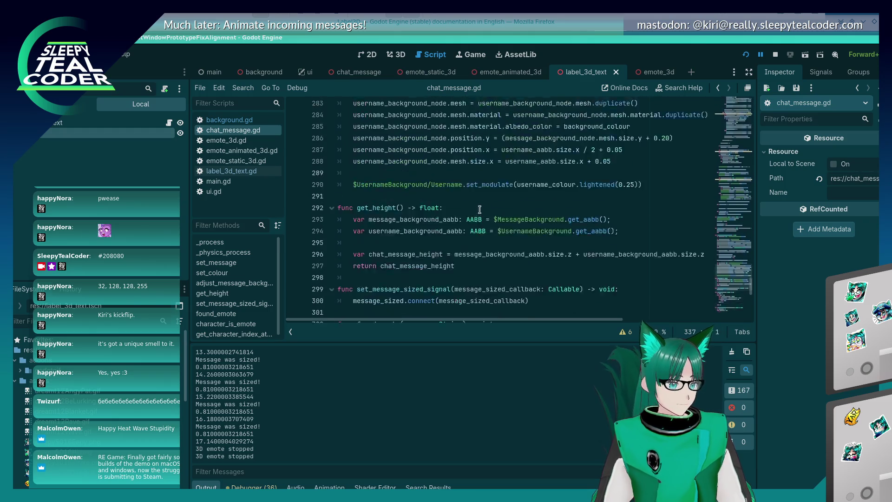